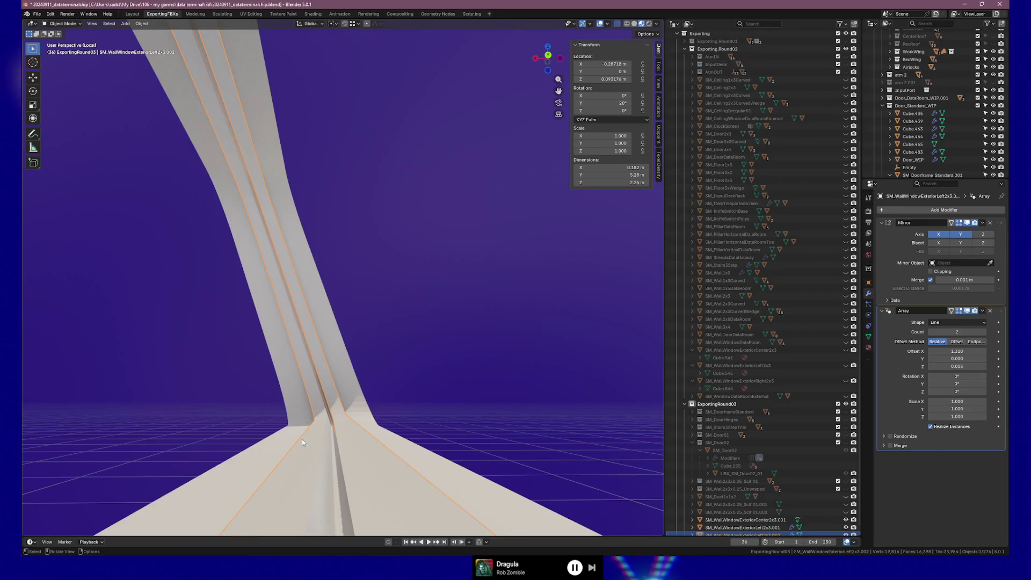
Step: Scroll down the PureRef board past the Bedroom & Cozy Mess, Color Grading Inspo and Space banners
mouse_move(278, 424)
mouse_down()
mouse_move(285, 437)
mouse_move(352, 426)
mouse_move(363, 452)
mouse_move(345, 462)
mouse_move(391, 473)
mouse_move(450, 458)
mouse_move(437, 478)
mouse_move(492, 427)
mouse_up()
mouse_move(429, 378)
mouse_down()
mouse_move(497, 396)
mouse_move(449, 376)
mouse_move(410, 336)
mouse_move(278, 347)
mouse_move(331, 375)
mouse_move(385, 372)
mouse_move(446, 349)
mouse_move(75, 371)
mouse_up()
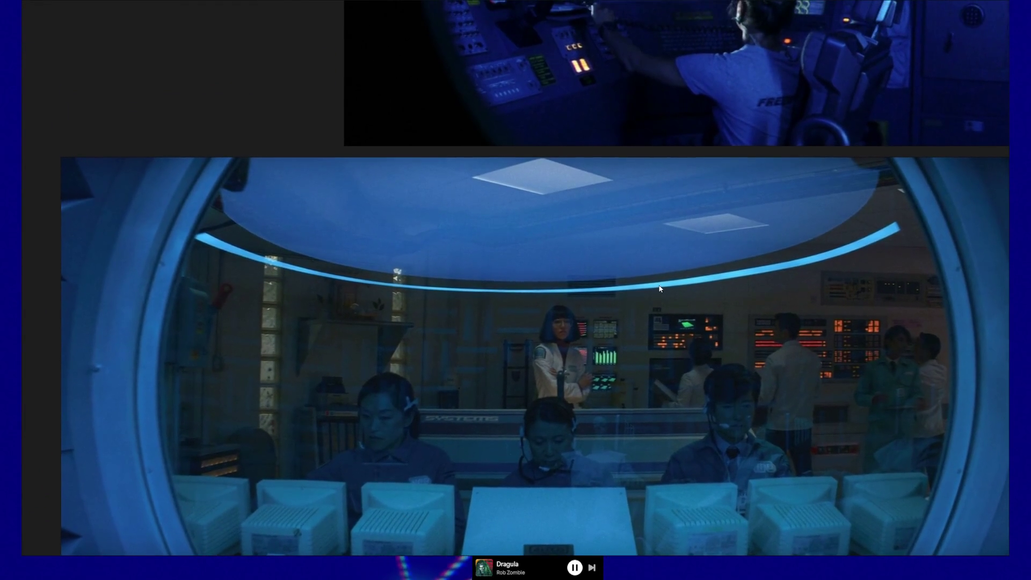
scroll(659, 289, down, 2)
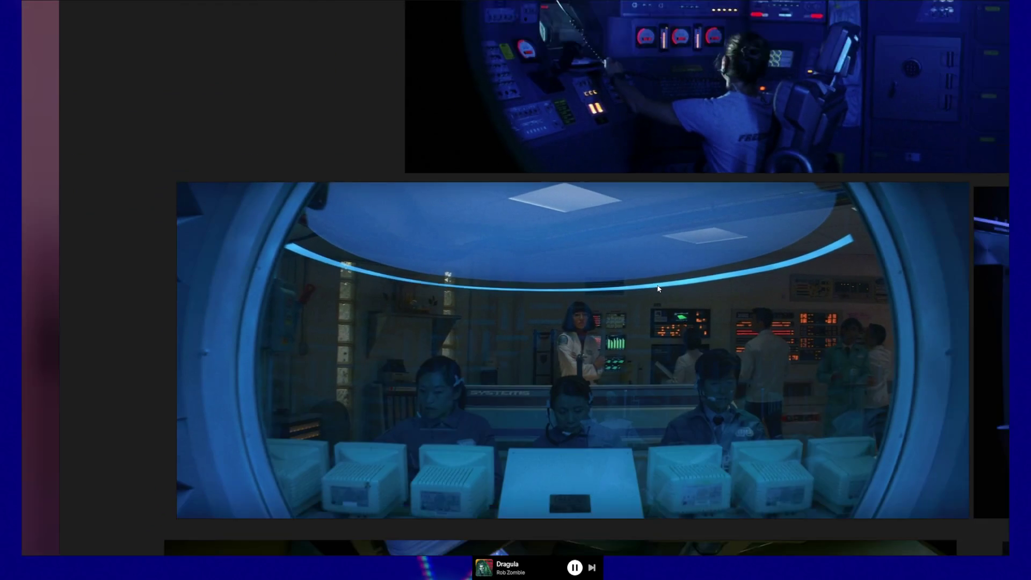
scroll(649, 285, up, 5)
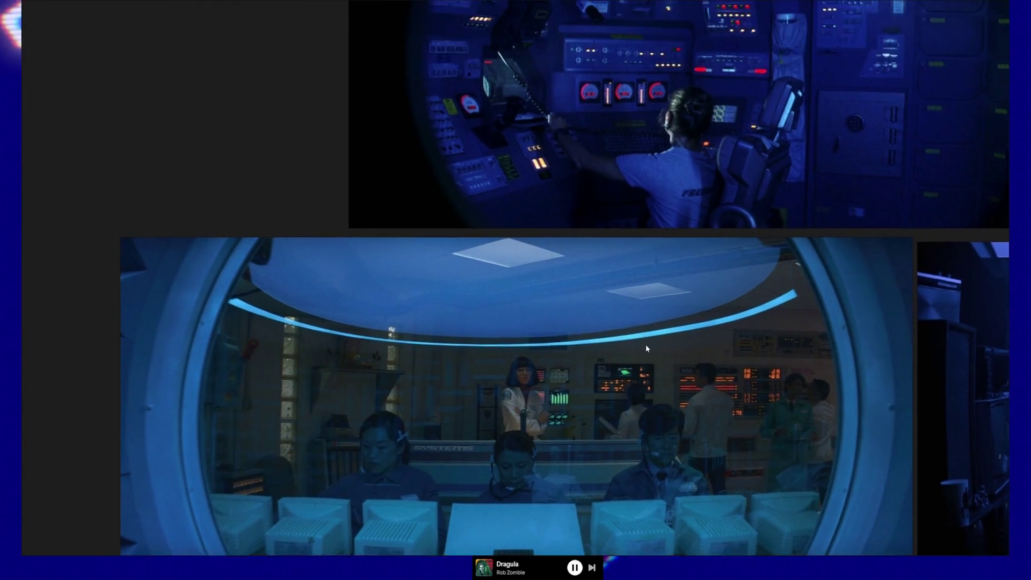
scroll(635, 388, down, 10)
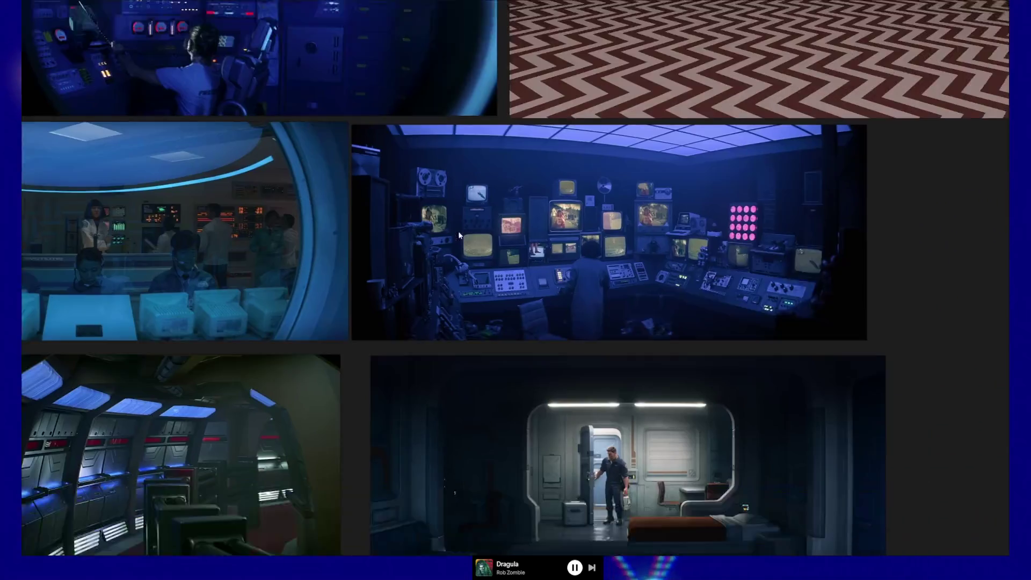
scroll(472, 281, down, 10)
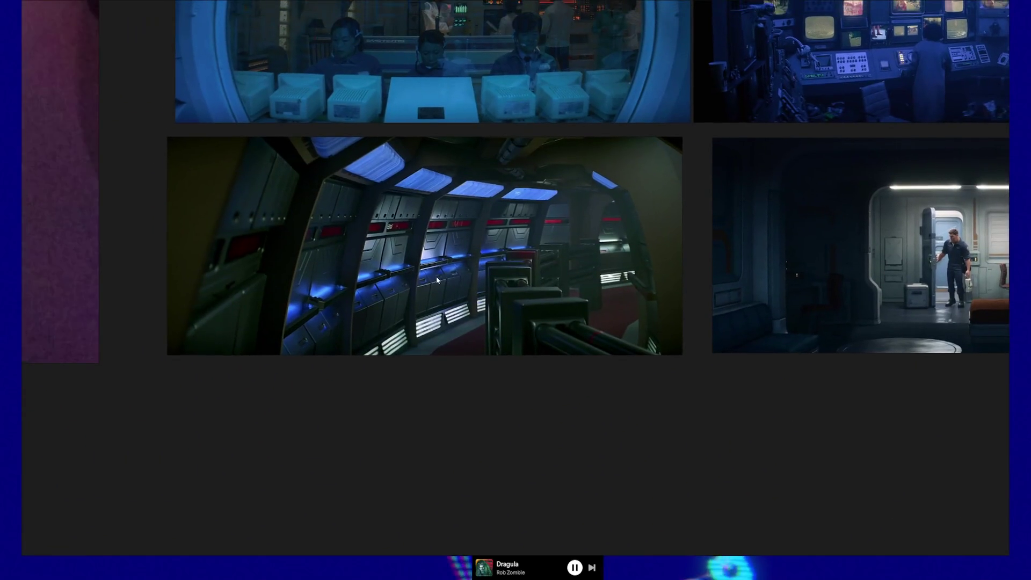
scroll(346, 264, left, 10)
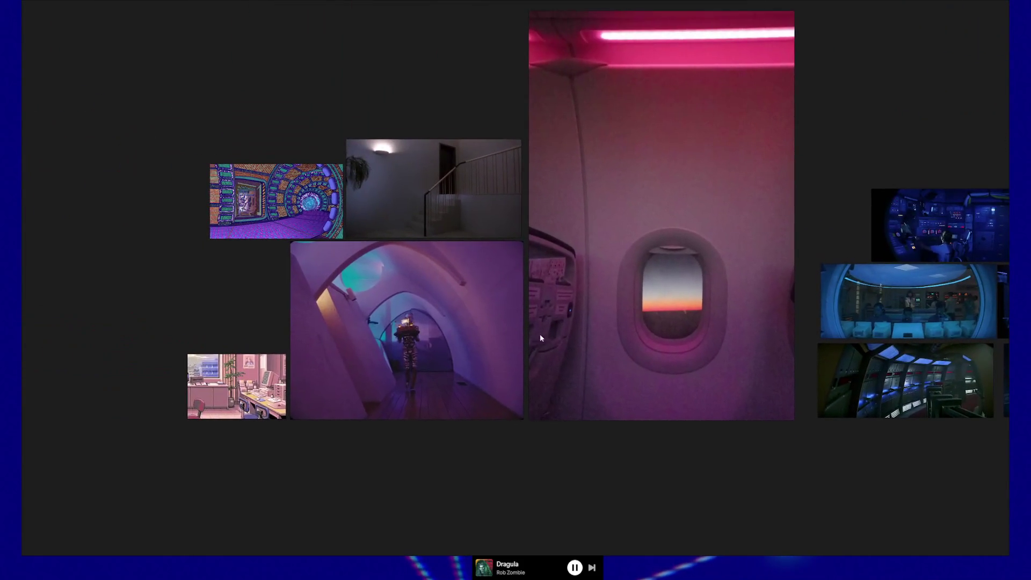
scroll(513, 308, down, 10)
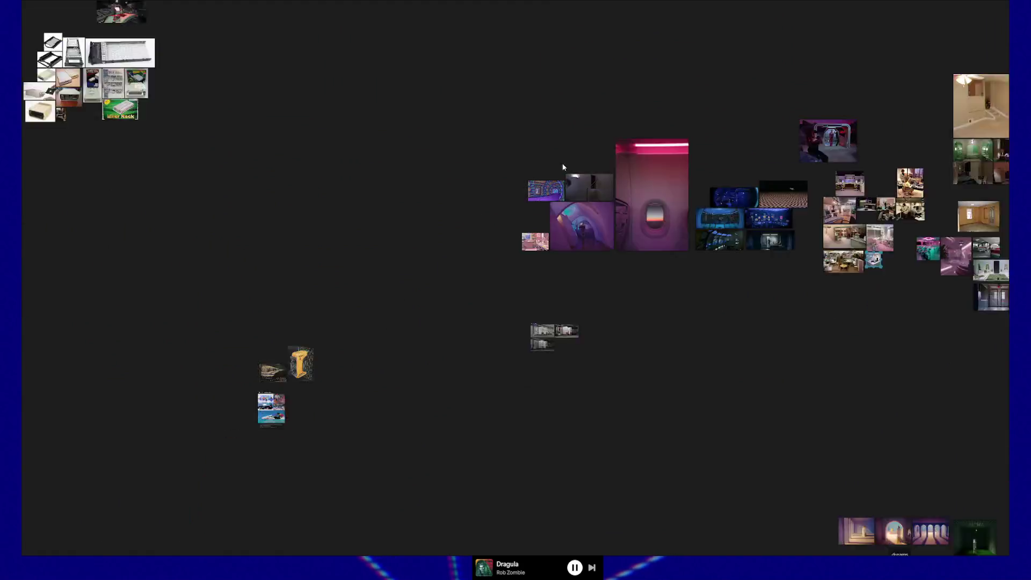
scroll(480, 301, down, 10)
Step: Pan right and zoom in on the sci-fi door and room reference clusters
scroll(480, 300, right, 8)
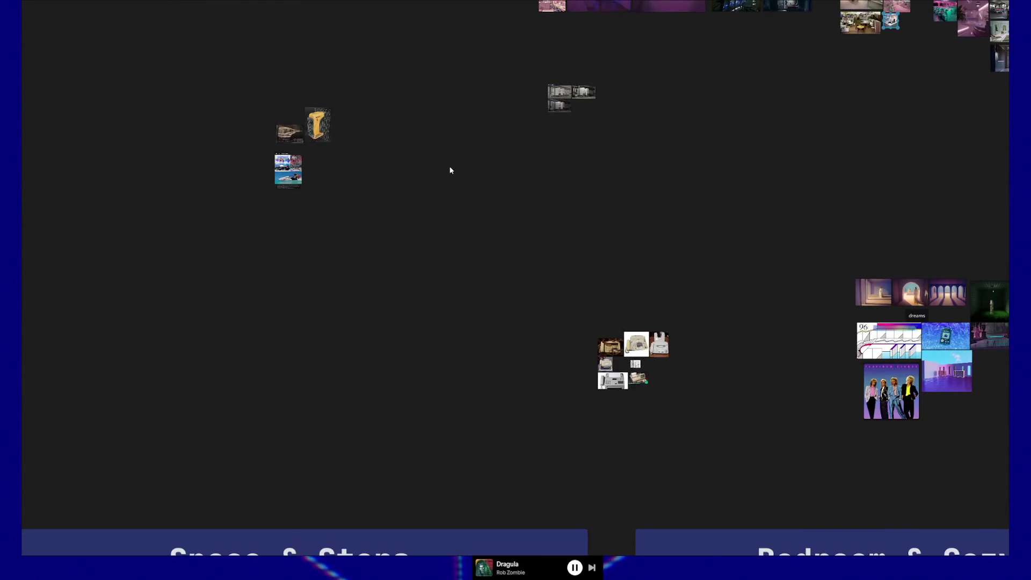
scroll(638, 276, right, 6)
scroll(639, 276, down, 1)
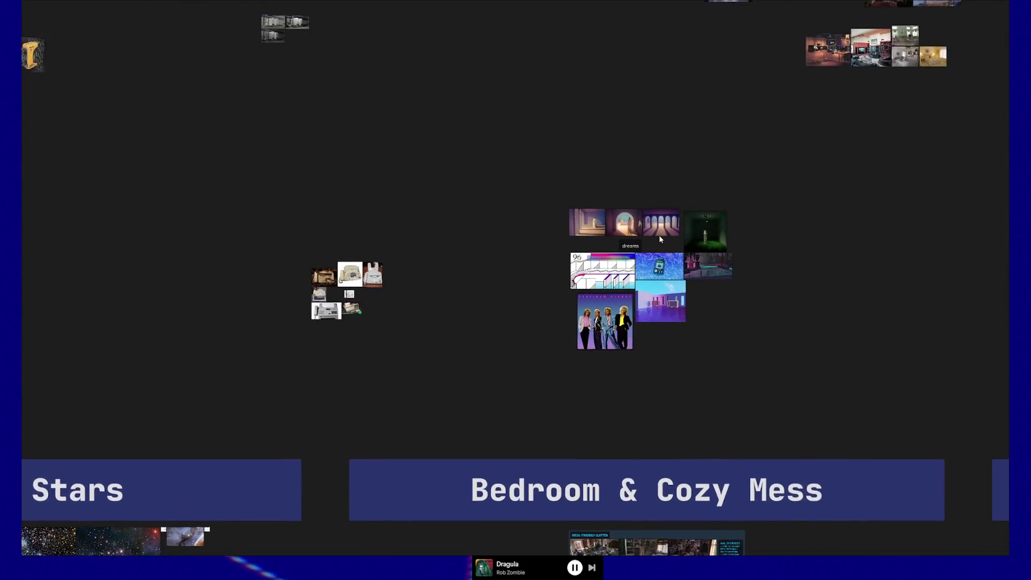
scroll(758, 239, right, 12)
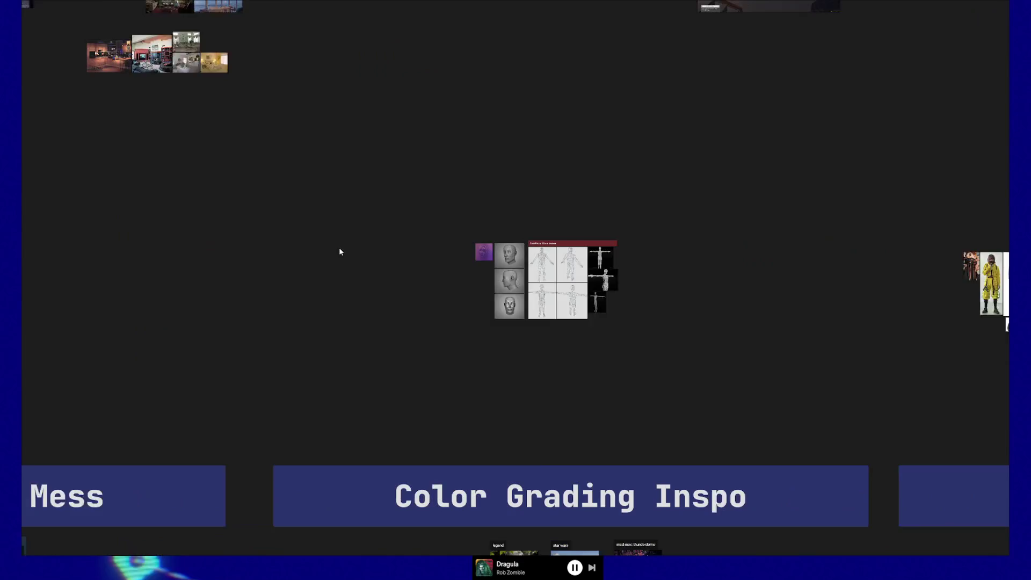
scroll(598, 232, right, 9)
scroll(598, 233, up, 1)
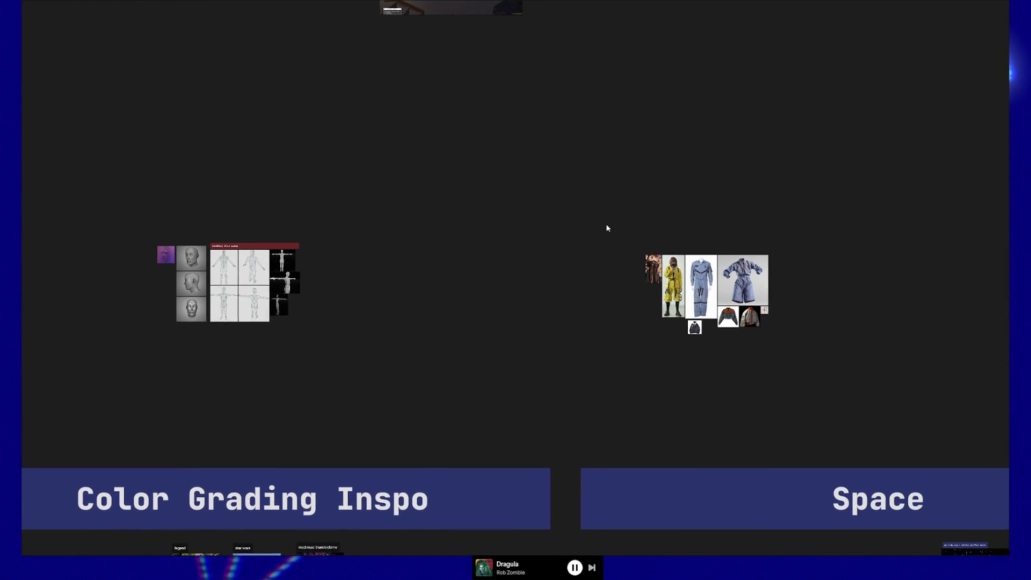
scroll(349, 268, right, 4)
scroll(349, 269, up, 4)
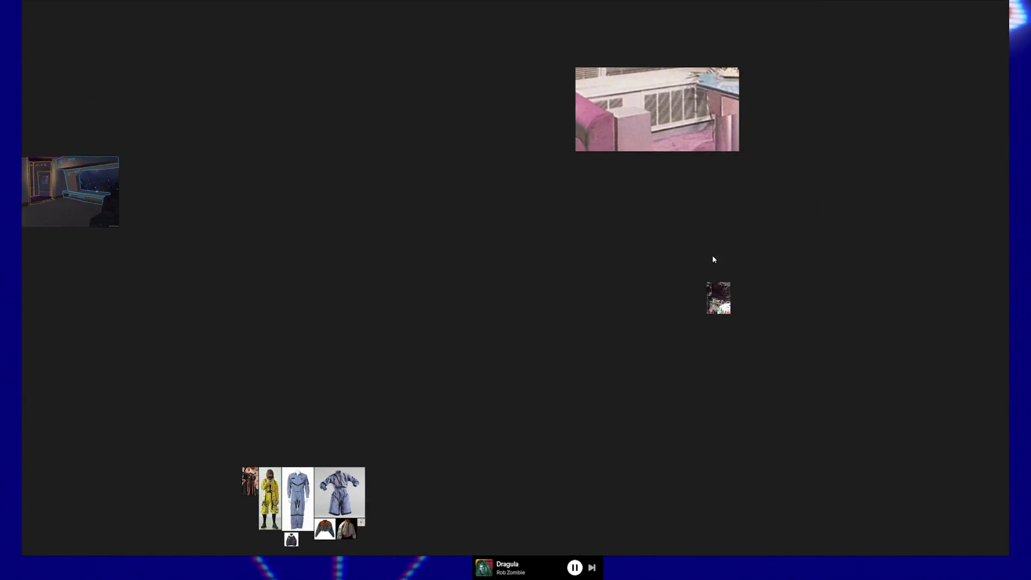
ctrl+scroll(654, 261, up, 5)
ctrl+scroll(654, 261, down, 5)
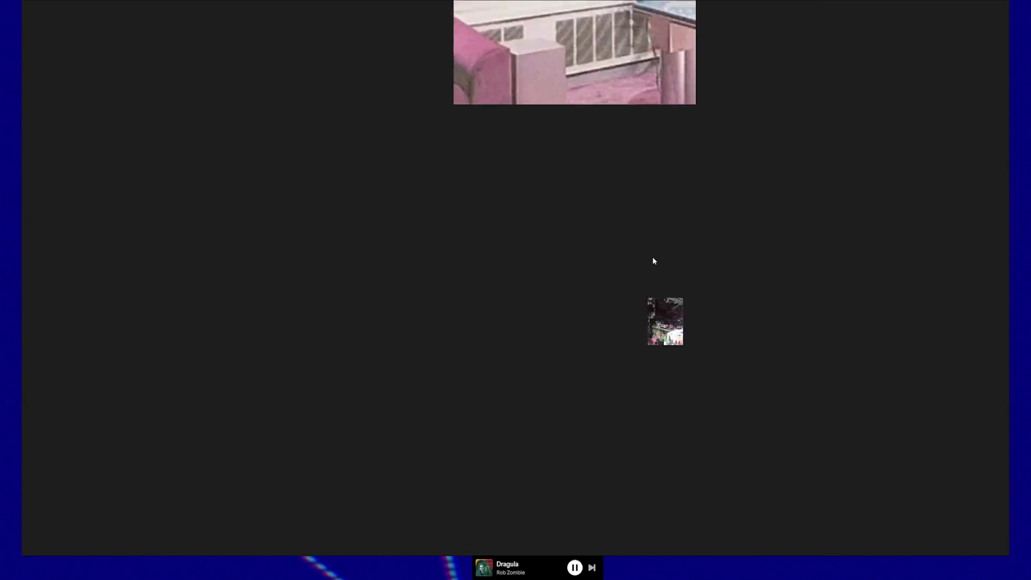
scroll(669, 404, up, 10)
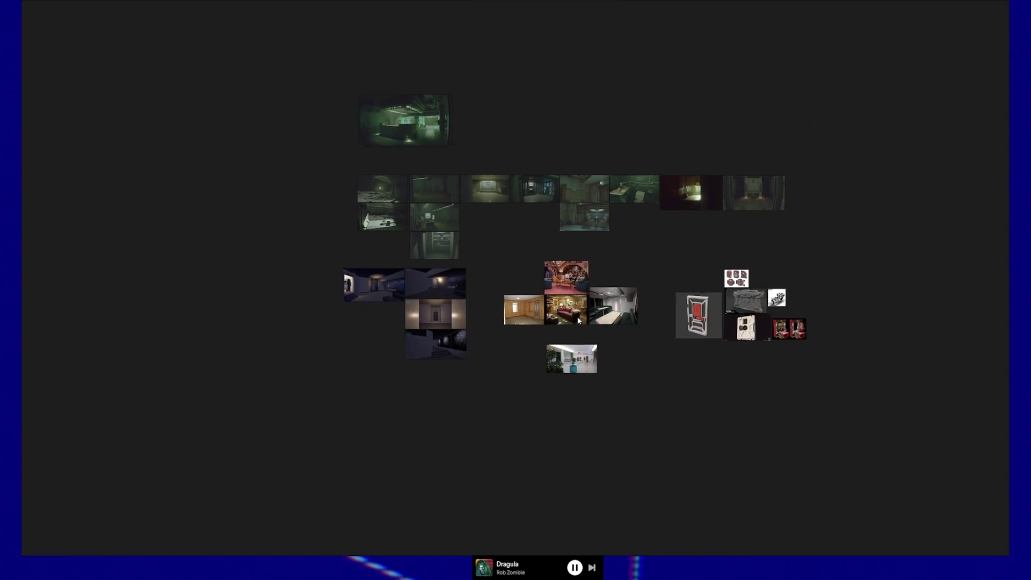
ctrl+scroll(688, 386, up, 4)
Step: Zoom into the Sci-Fi Door renders, then zoom back out
ctrl+scroll(556, 256, up, 4)
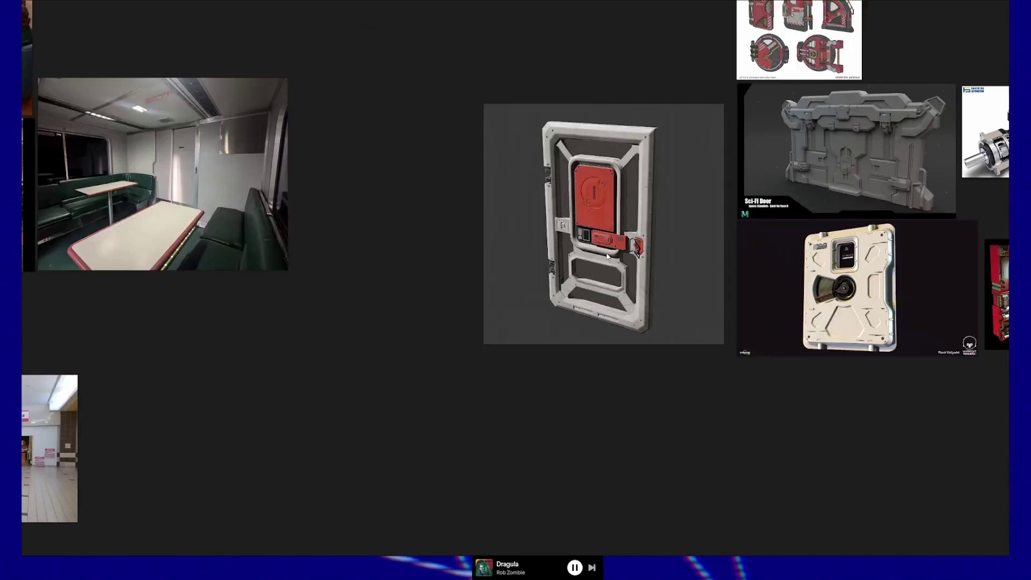
ctrl+scroll(688, 237, up, 8)
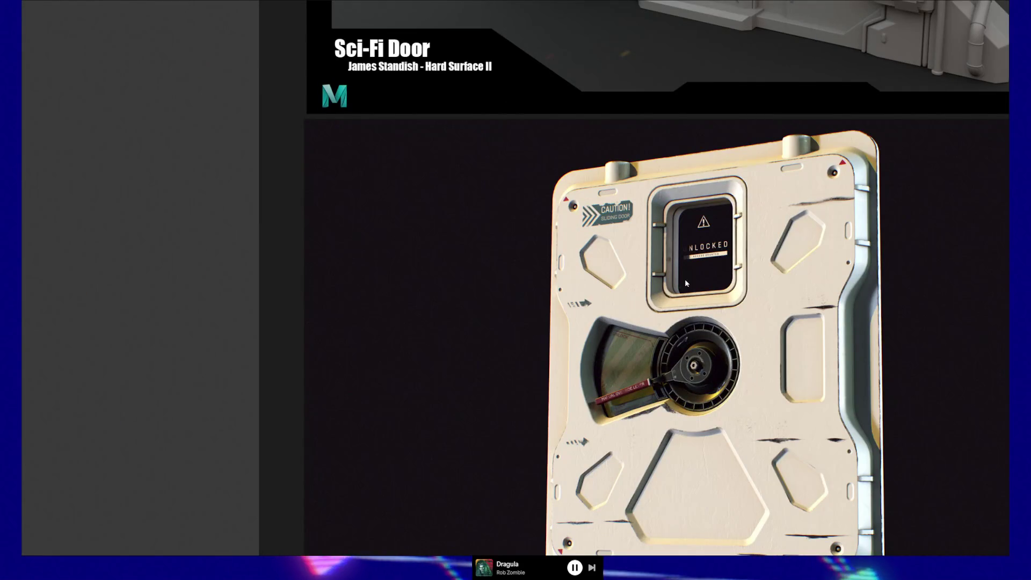
scroll(664, 261, right, 1)
ctrl+scroll(659, 260, down, 4)
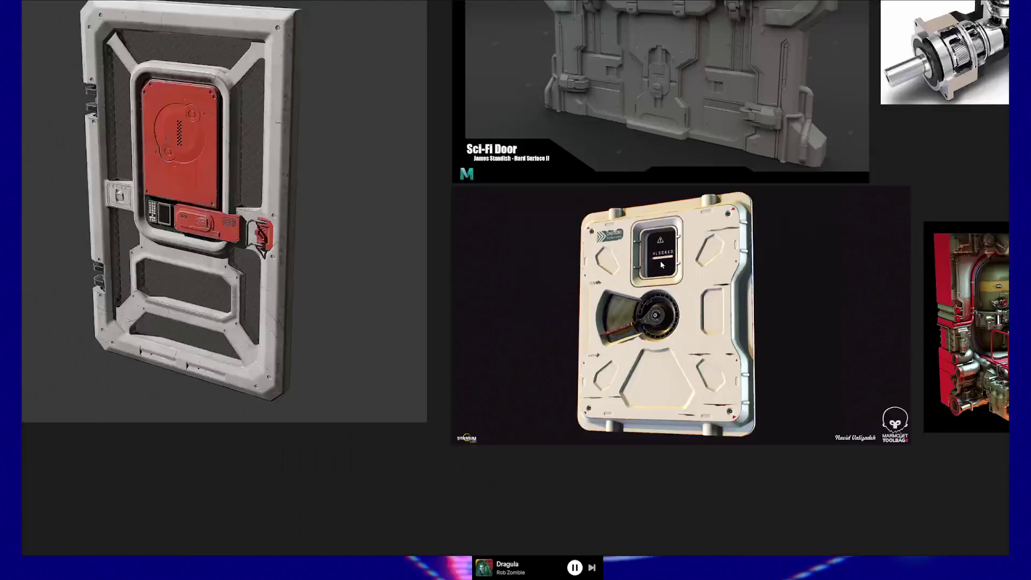
ctrl+scroll(590, 269, up, 4)
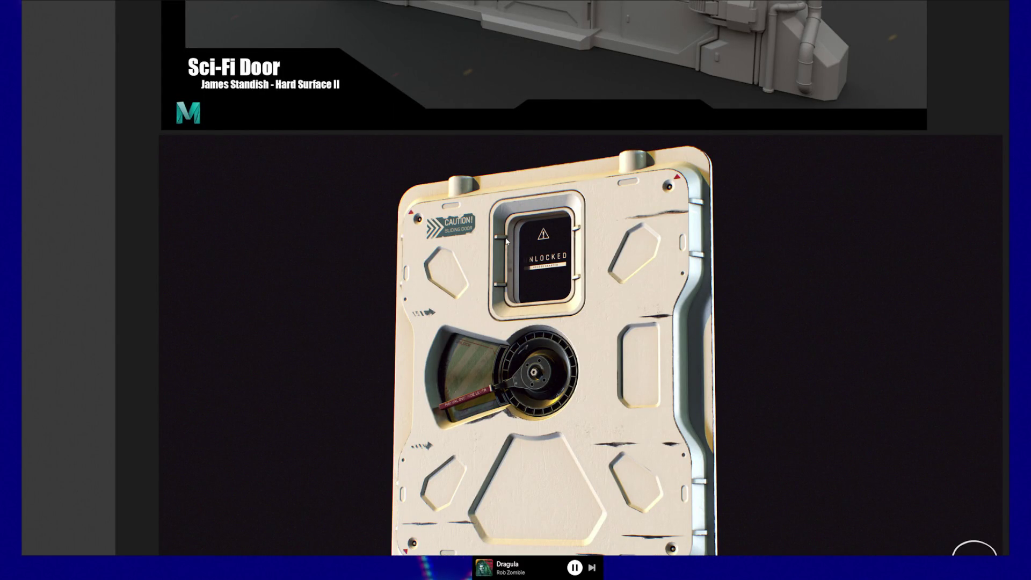
scroll(578, 232, down, 5)
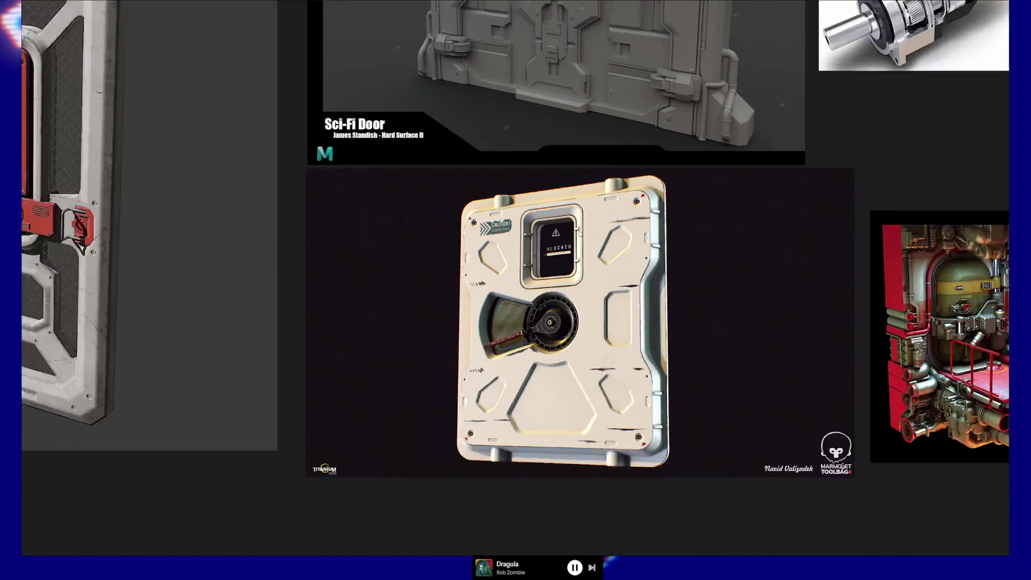
scroll(567, 346, down, 8)
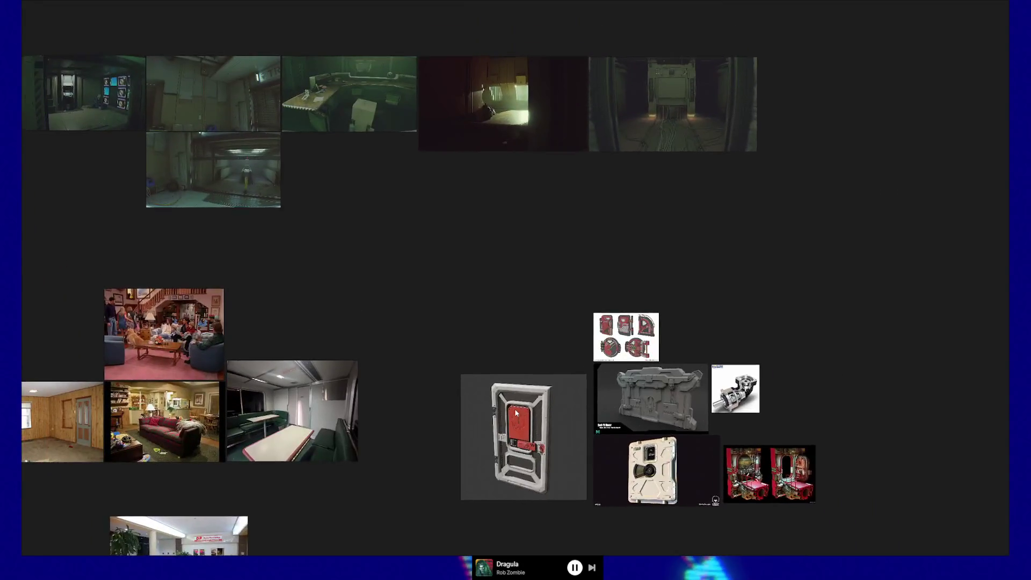
Step: Pan past the dark corridor images and zoom until the moon-landscape window fills the view
mouse_move(516, 413)
mouse_down()
mouse_move(567, 247)
mouse_move(495, 184)
mouse_move(534, 340)
mouse_up()
scroll(534, 339, up, 10)
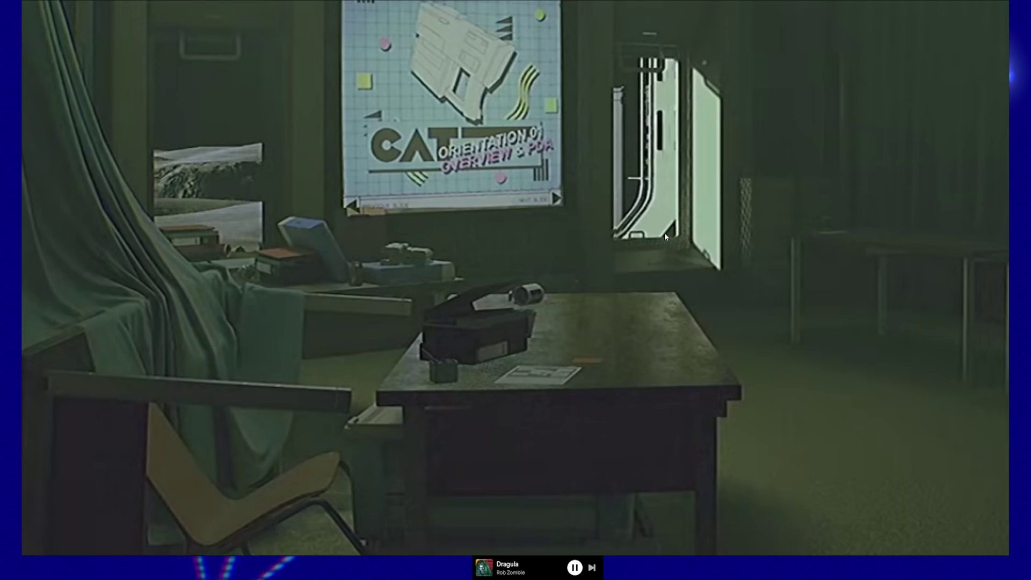
scroll(665, 233, down, 5)
mouse_move(616, 272)
mouse_down()
mouse_move(497, 143)
mouse_move(668, 315)
mouse_move(741, 361)
mouse_up()
scroll(505, 294, up, 3)
scroll(504, 293, up, 3)
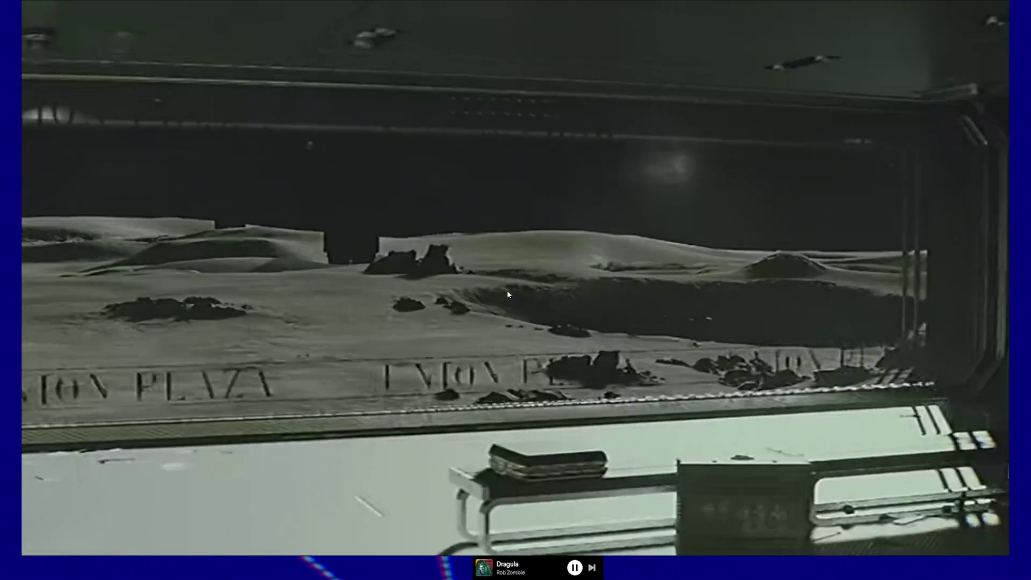
drag(507, 290, 691, 276)
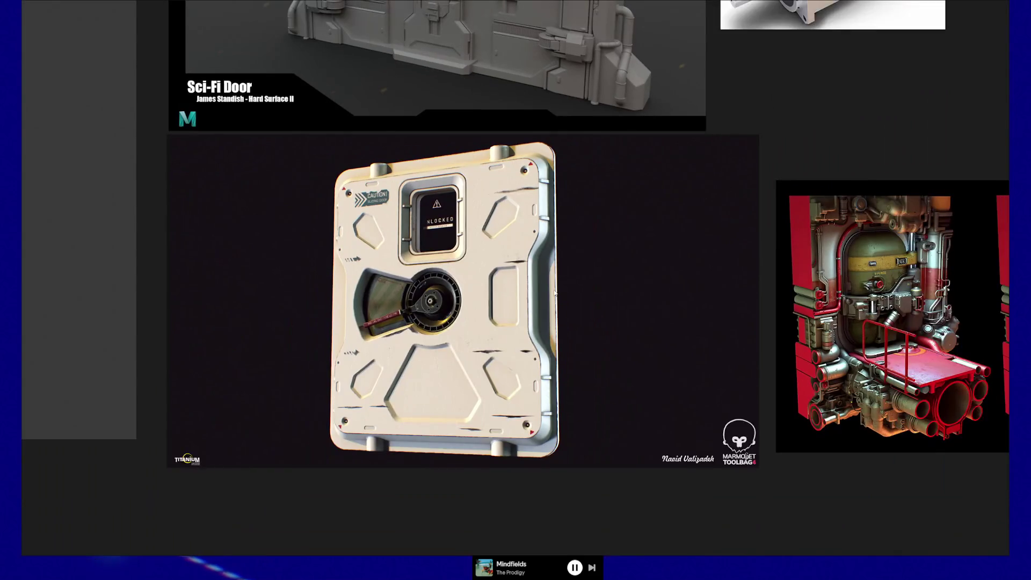
Step: Select the white Sci-Fi Door image beside the red hatch, then deselect it
click(590, 306)
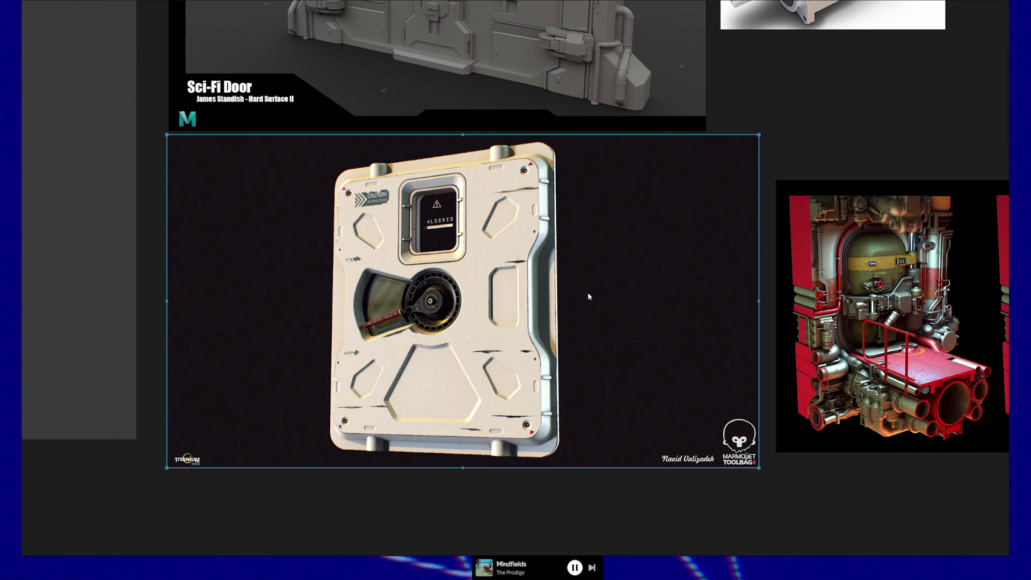
key(Escape)
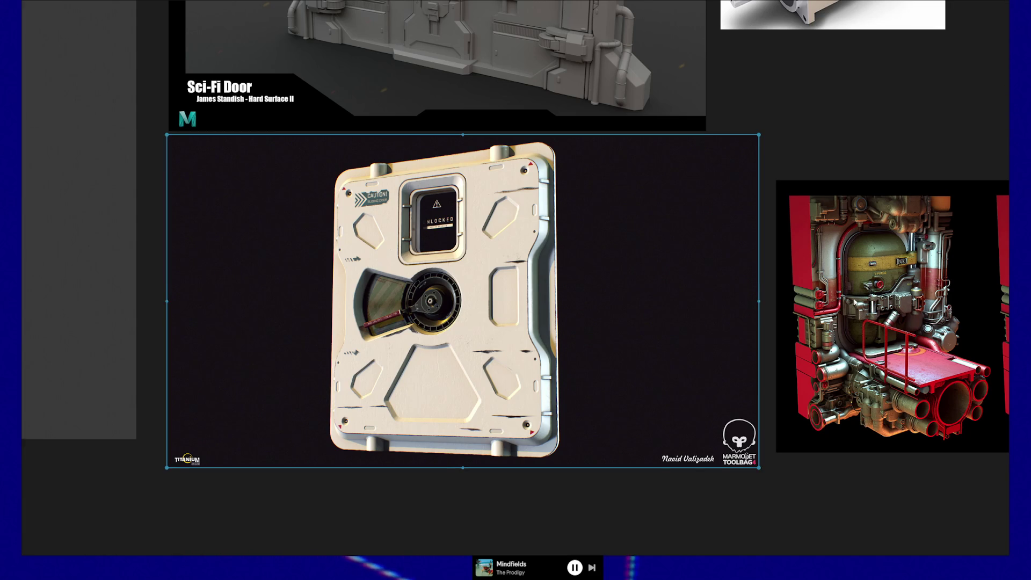
Step: Place the red double-door image beside the cream door panel and zoom out the board
mouse_move(855, 302)
mouse_down()
mouse_move(612, 229)
mouse_move(781, 390)
mouse_move(631, 257)
mouse_move(615, 223)
mouse_up()
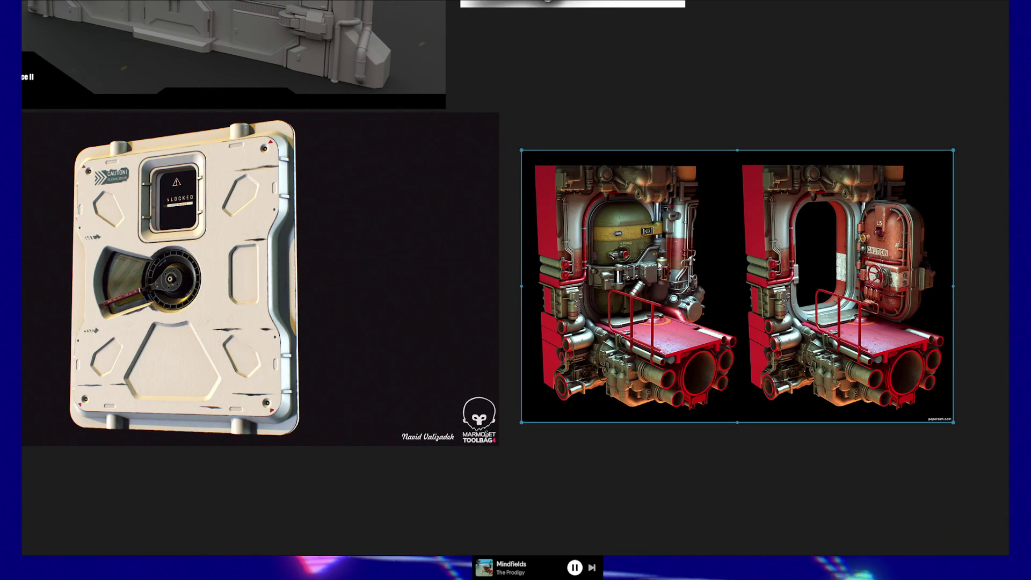
mouse_move(723, 263)
mouse_down()
mouse_move(695, 252)
mouse_move(761, 279)
mouse_move(735, 273)
mouse_up()
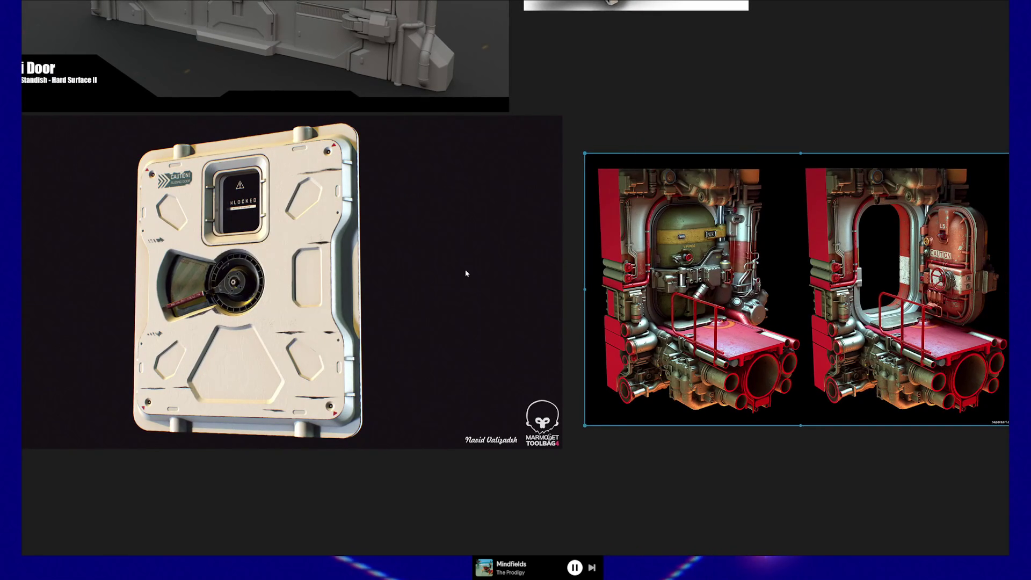
drag(356, 286, 674, 308)
scroll(669, 308, down, 1)
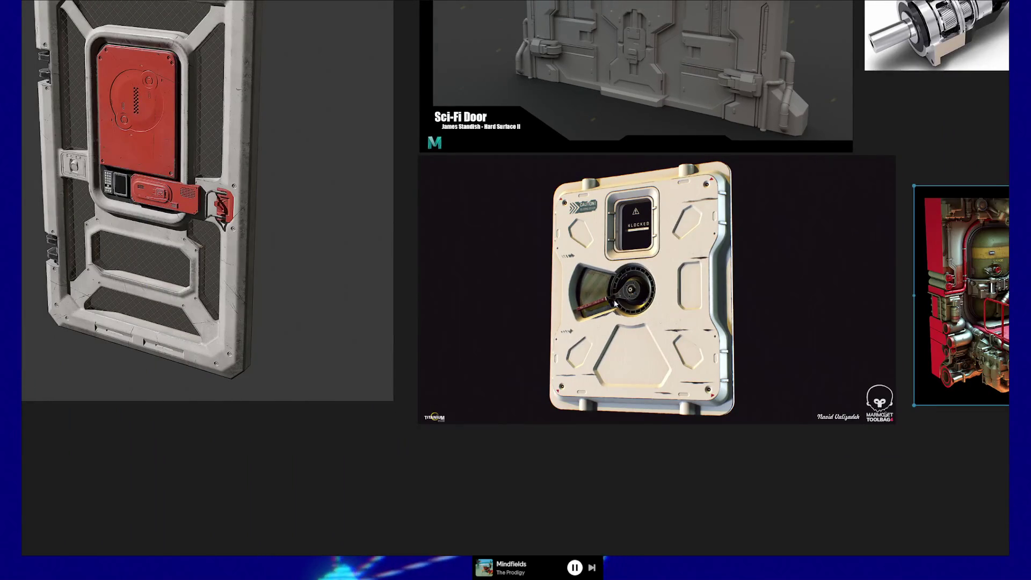
mouse_move(507, 210)
mouse_down()
mouse_move(721, 371)
mouse_move(913, 553)
mouse_up()
scroll(601, 307, down, 2)
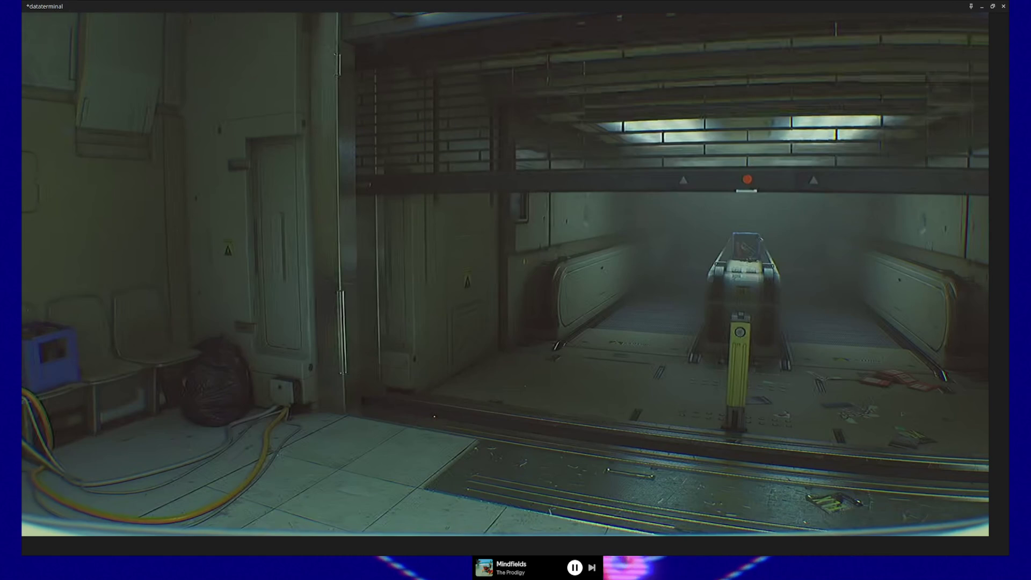
Step: Close the video window, maximize the ROUTINE Steam page and make its trailer full screen with sound
click(991, 10)
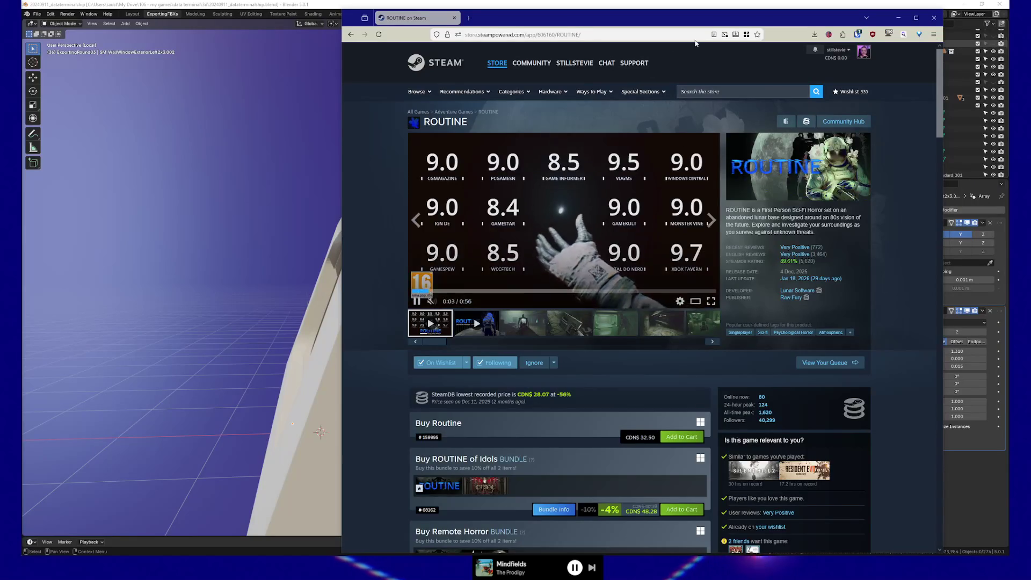
double_click(693, 10)
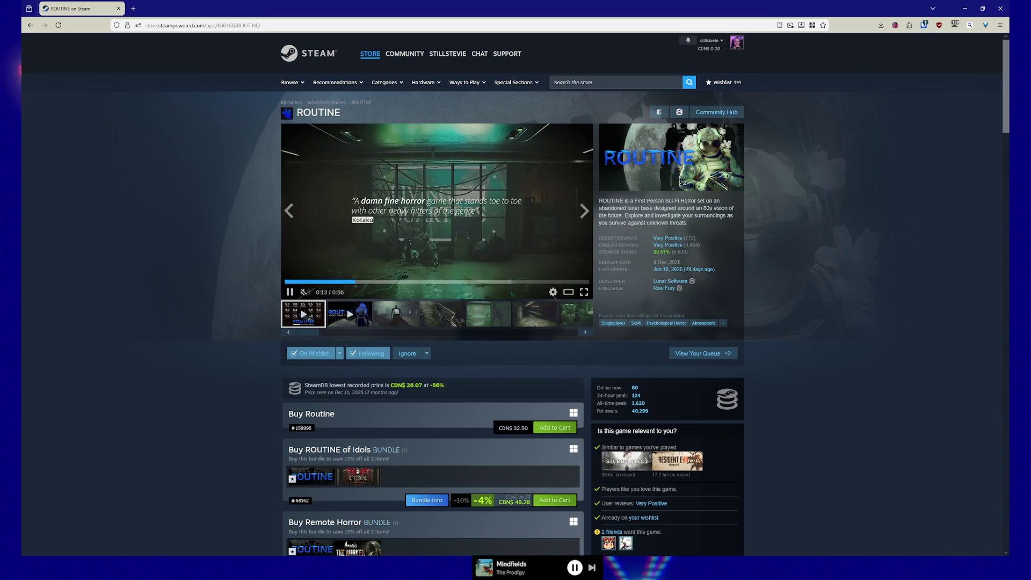
click(586, 292)
click(45, 549)
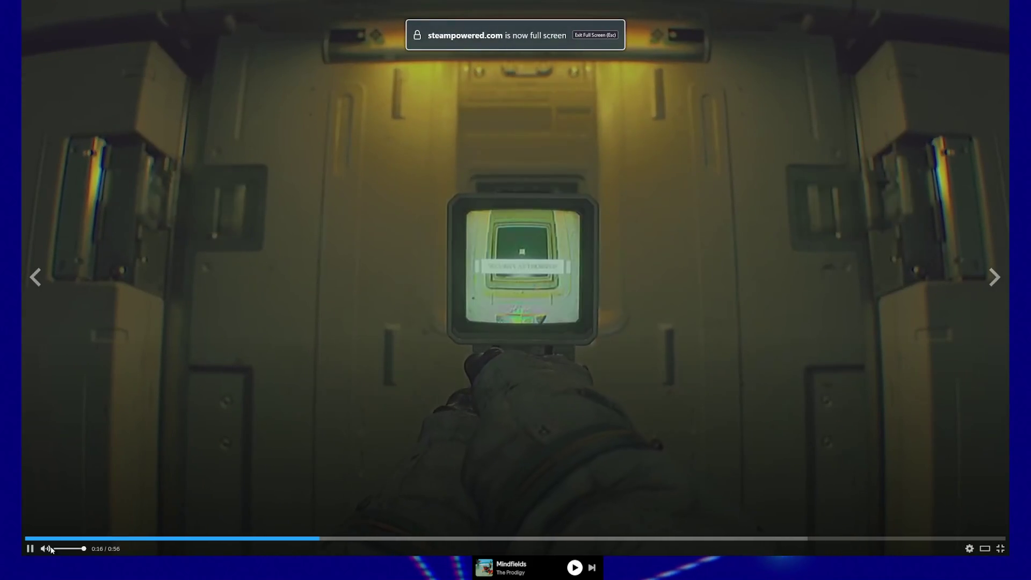
Step: Rewind the ROUTINE trailer, play it through, then exit full screen
drag(76, 538, 23, 538)
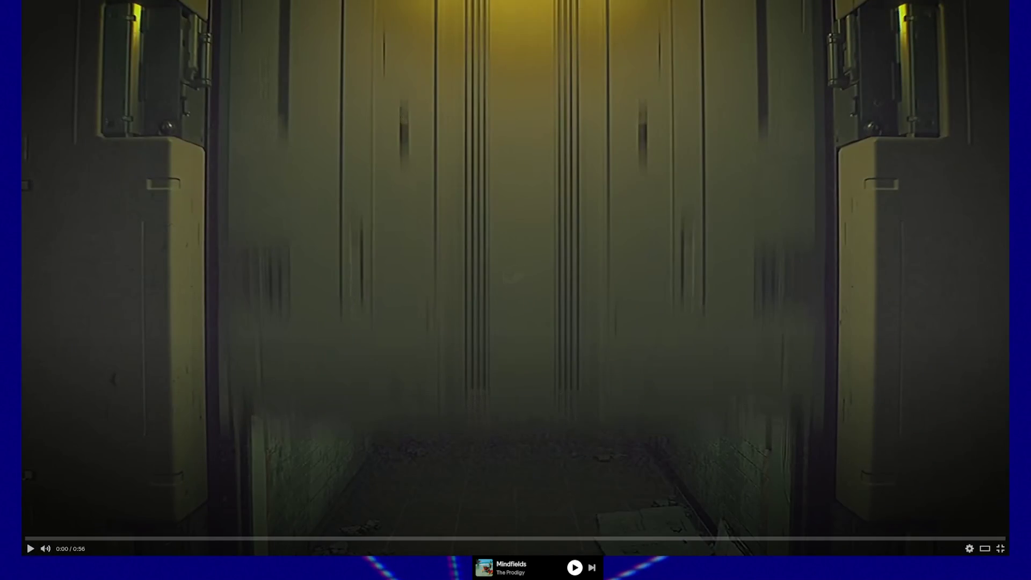
key(space)
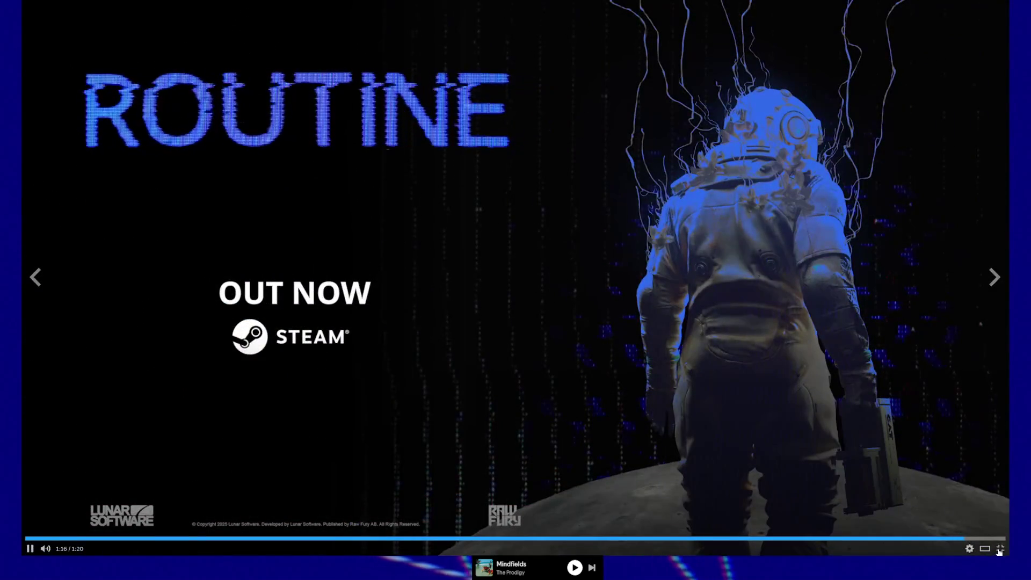
click(997, 550)
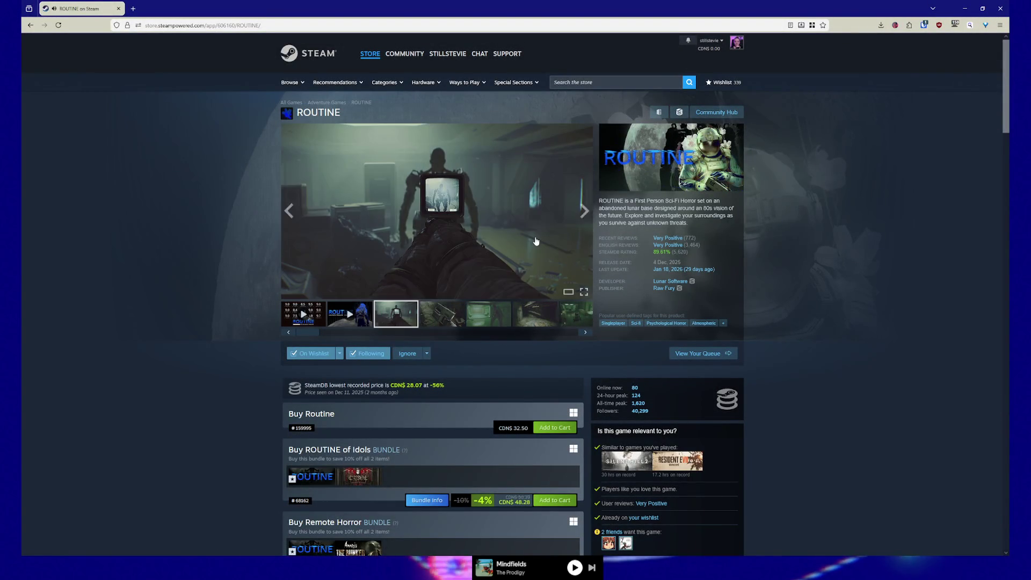
Step: Page through the ROUTINE screenshots in the enlarged viewer, then close it
click(558, 268)
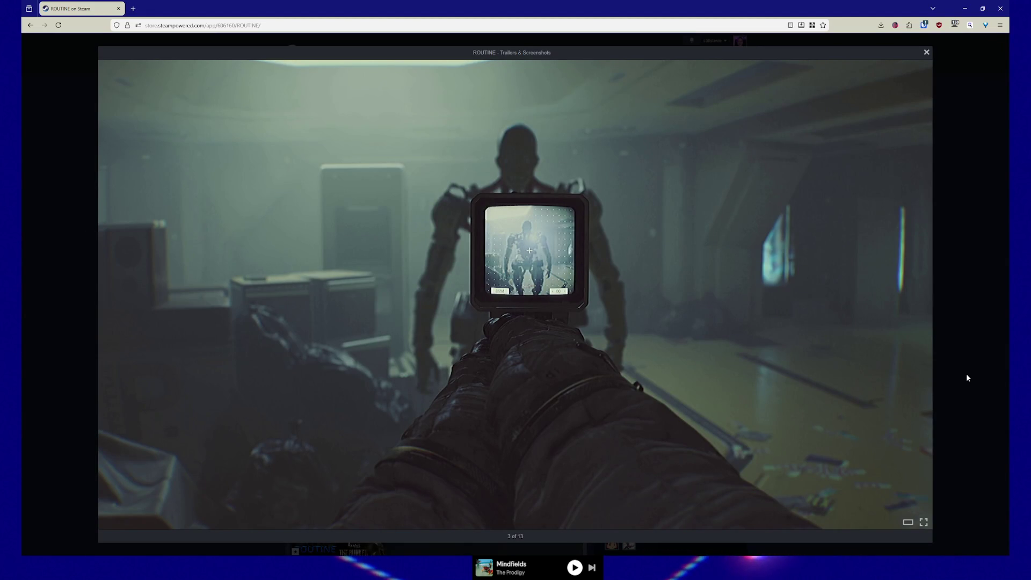
key(Right)
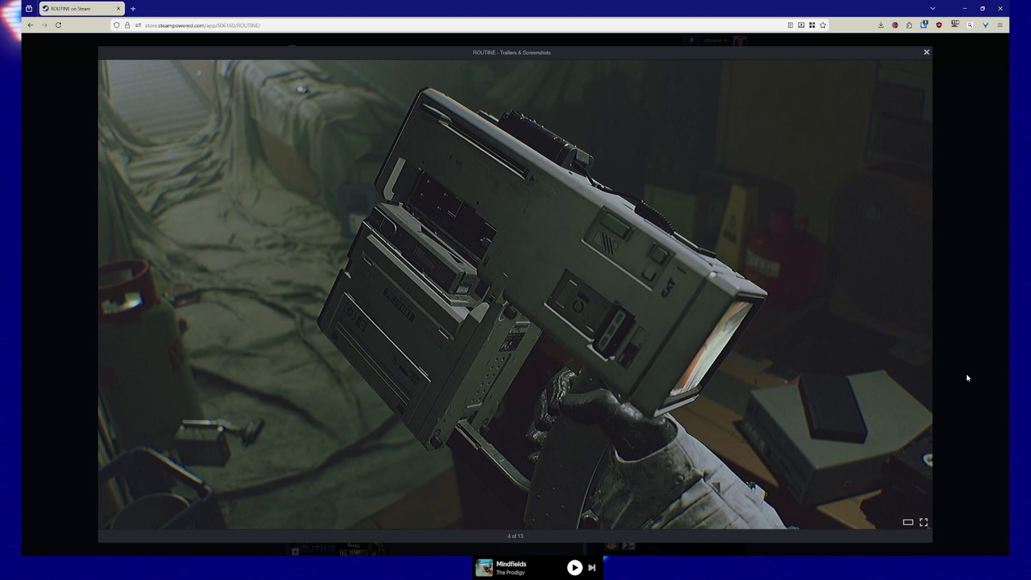
key(Right)
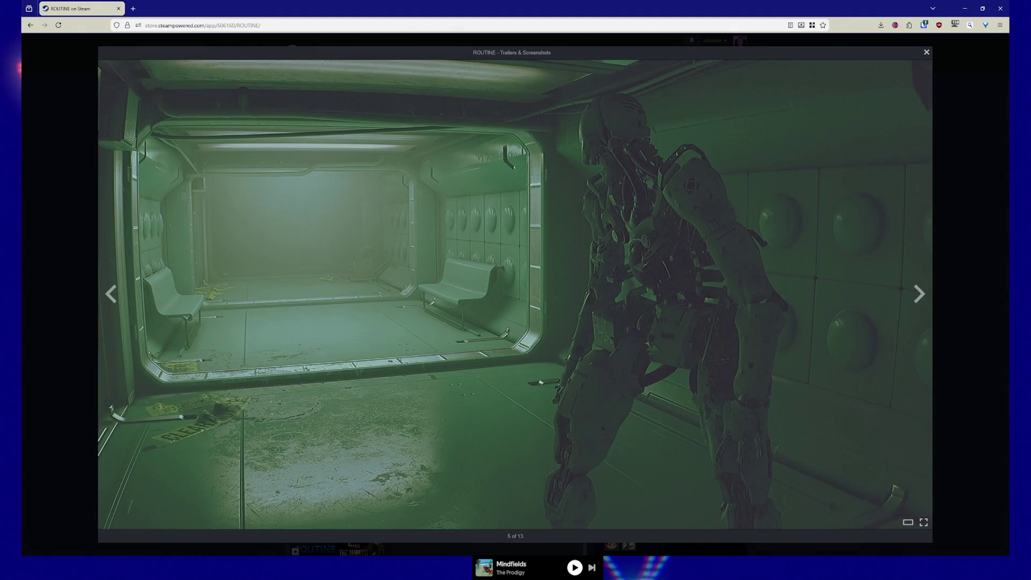
key(XF86AudioPlay)
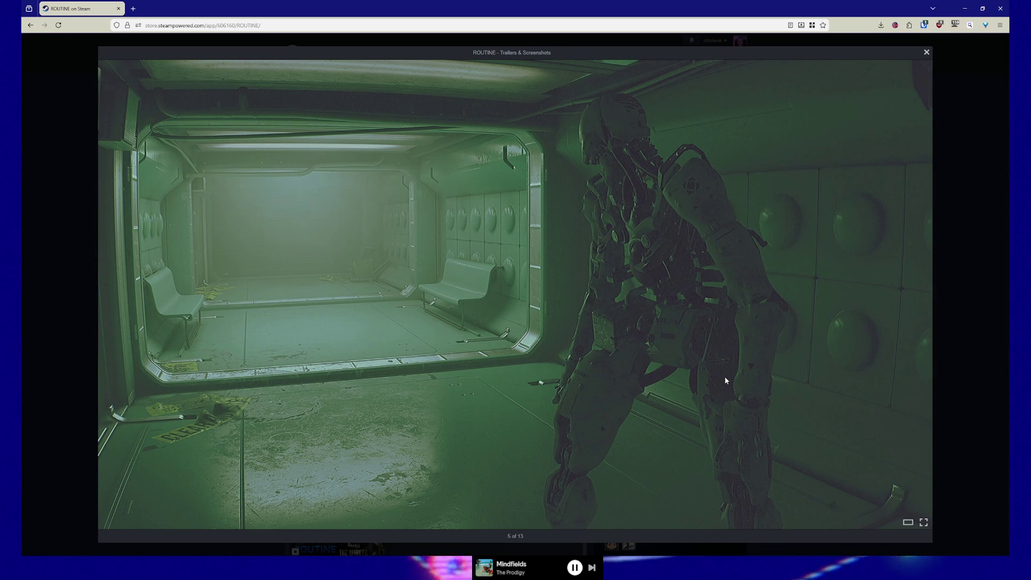
click(725, 380)
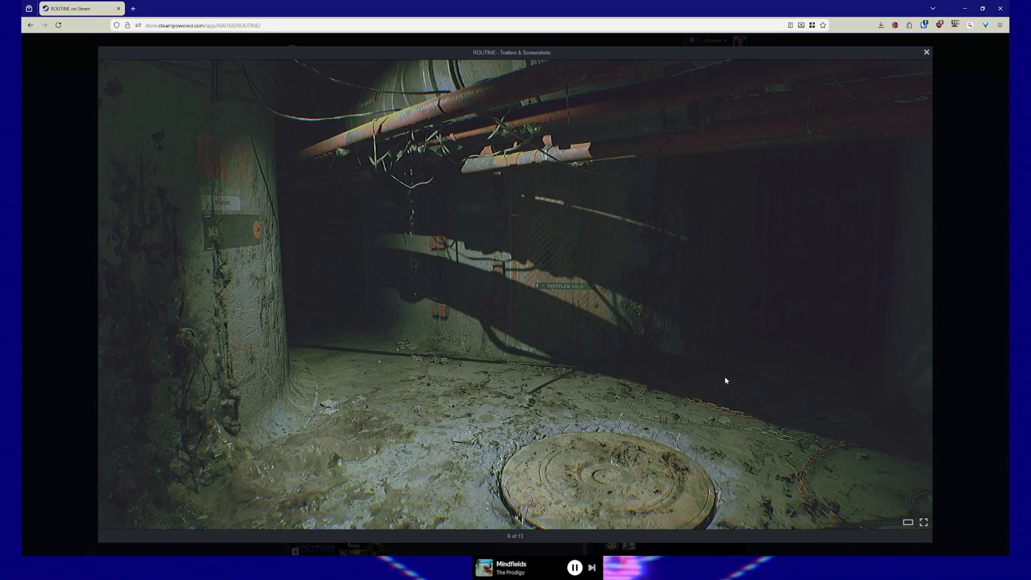
click(725, 380)
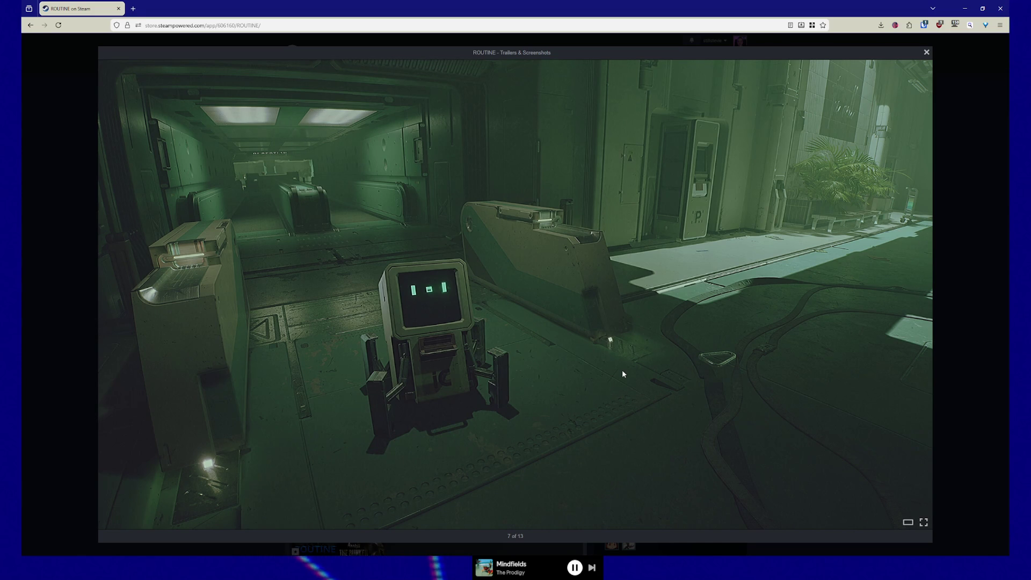
key(Right)
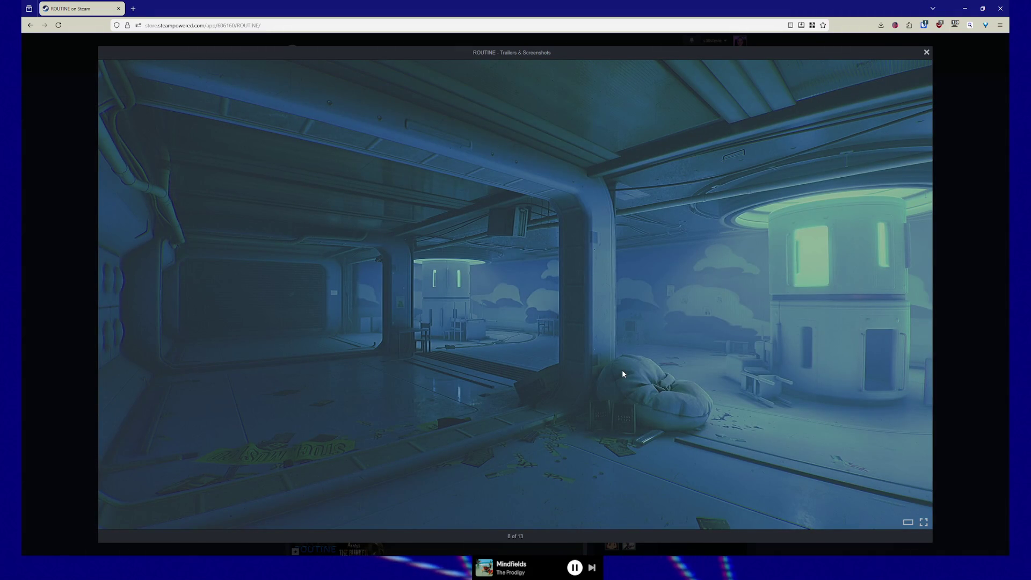
key(Right)
key(Right)
key(Right)
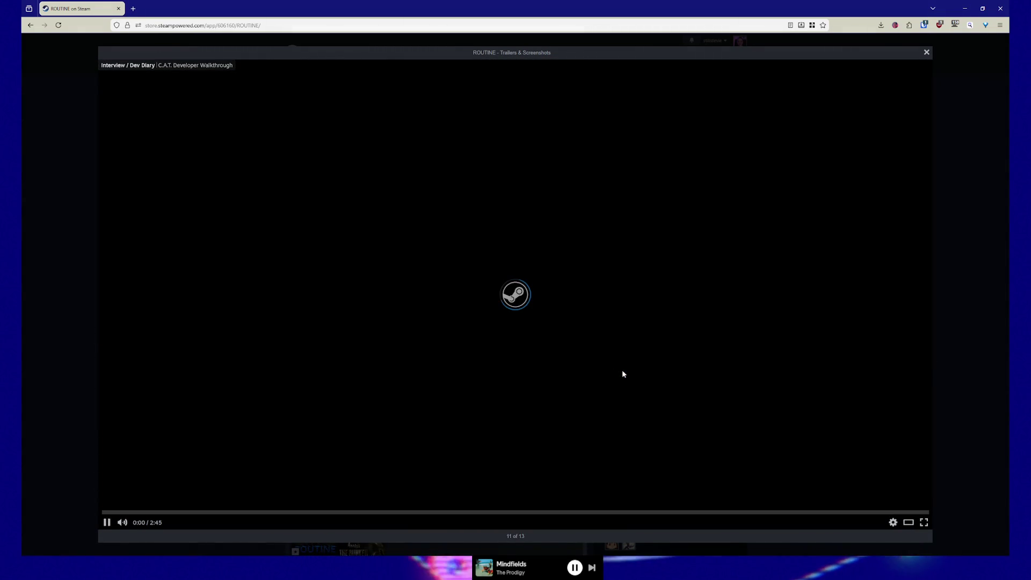
key(Escape)
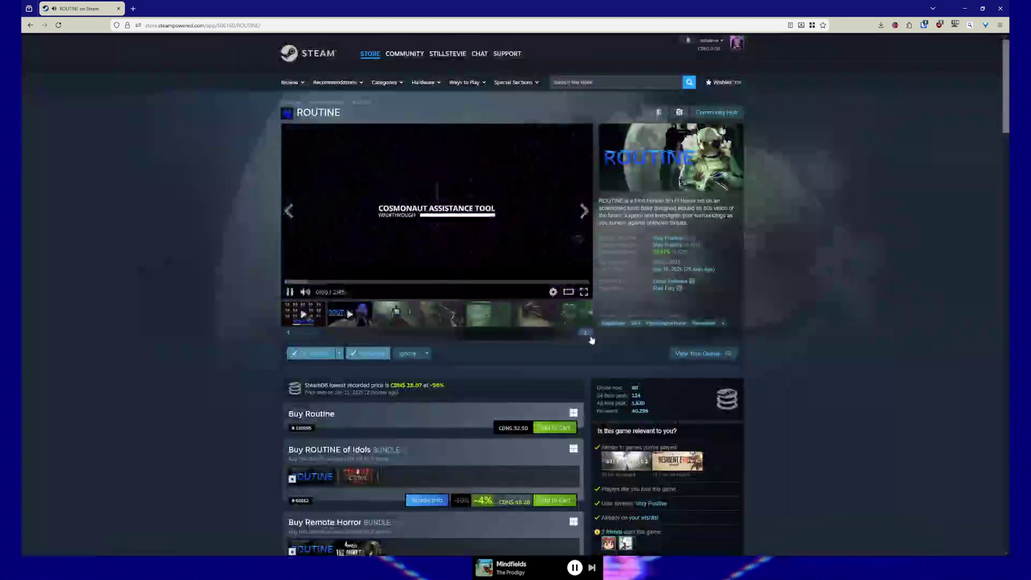
Step: Pause the walkthrough video and move the Screen Space Fog Scattering tab into its own window
click(293, 293)
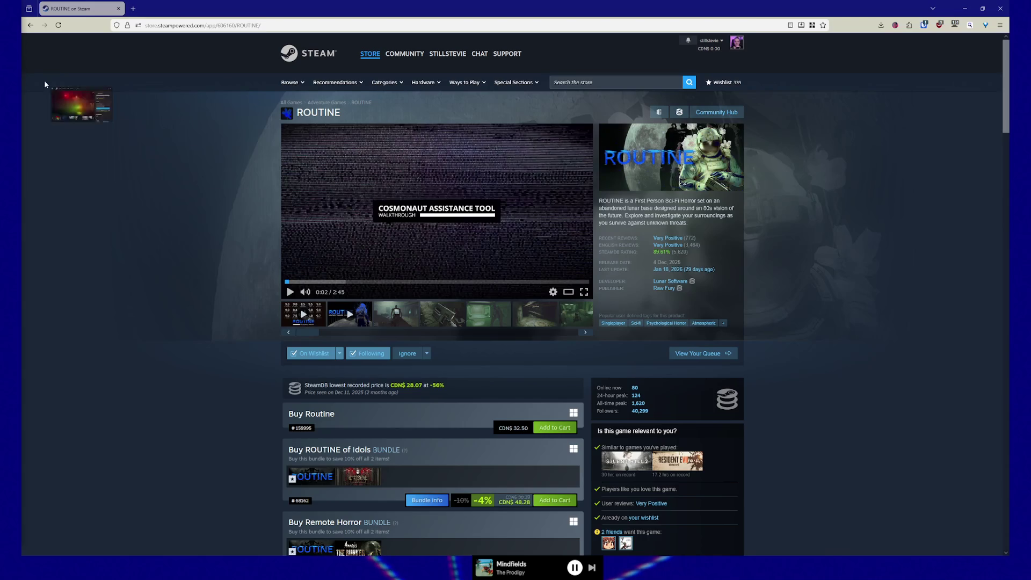
drag(44, 79, 194, 152)
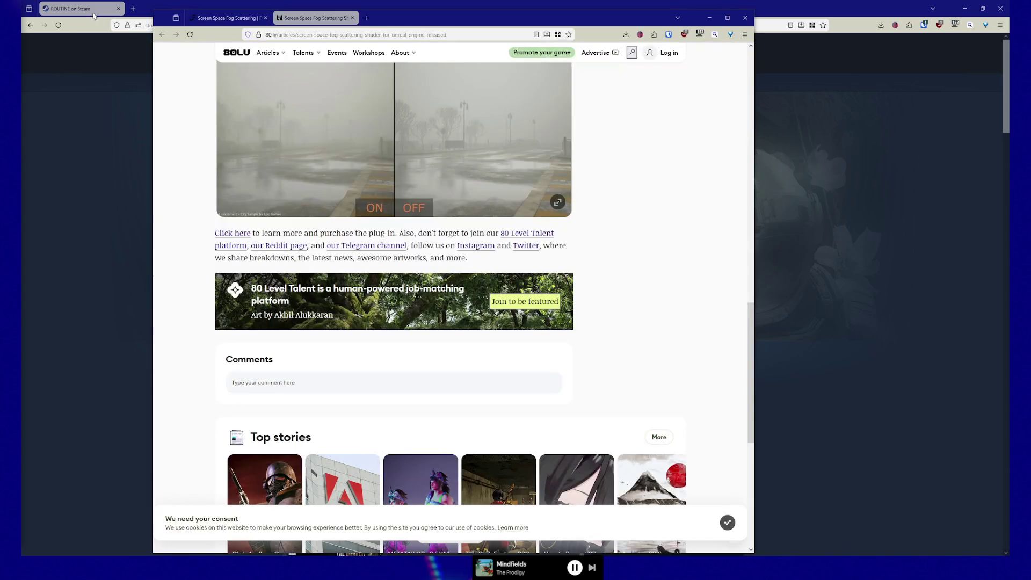
Step: Close the Fab fog window, move the ROUTINE tab into the other Firefox window, and return to Blender
click(88, 9)
mouse_move(88, 9)
mouse_down()
mouse_move(290, 59)
mouse_move(215, 27)
mouse_move(150, 21)
mouse_move(346, 78)
mouse_up()
mouse_move(262, 75)
mouse_down()
mouse_move(411, 38)
mouse_move(397, 18)
mouse_up()
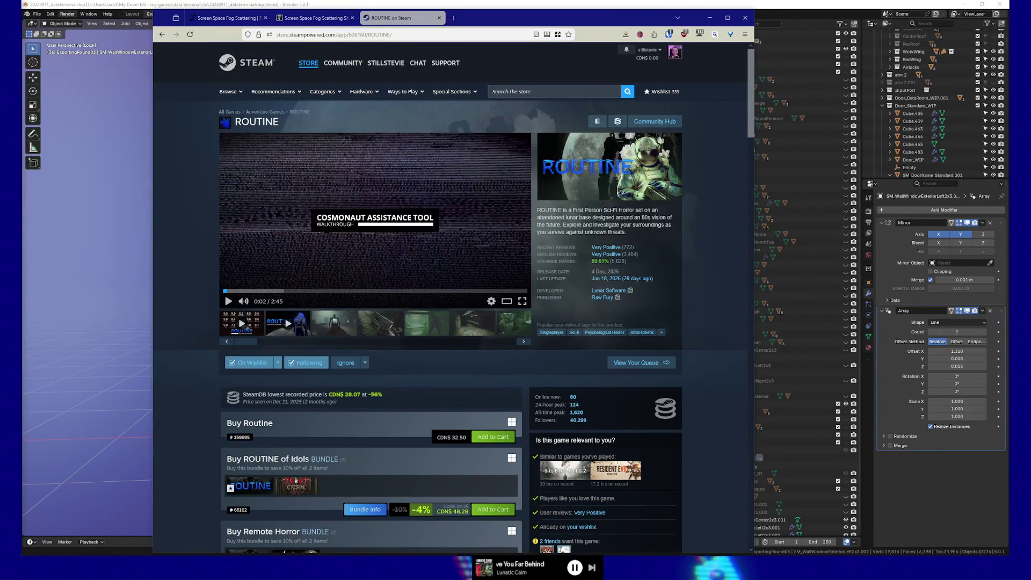
click(795, 7)
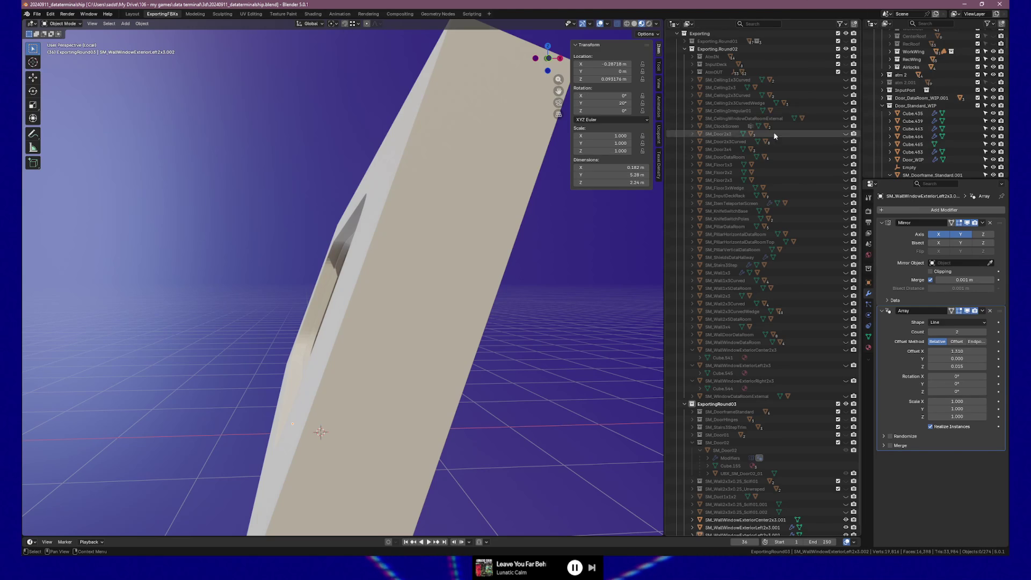
Step: Select the curved wall piece SM_WallWindowExteriorLeft2x3.002 and delete its Array modifier
mouse_move(347, 180)
mouse_down()
mouse_move(401, 186)
mouse_move(387, 178)
mouse_move(358, 317)
mouse_move(372, 263)
mouse_move(311, 265)
mouse_move(349, 281)
mouse_move(361, 324)
mouse_up()
click(358, 327)
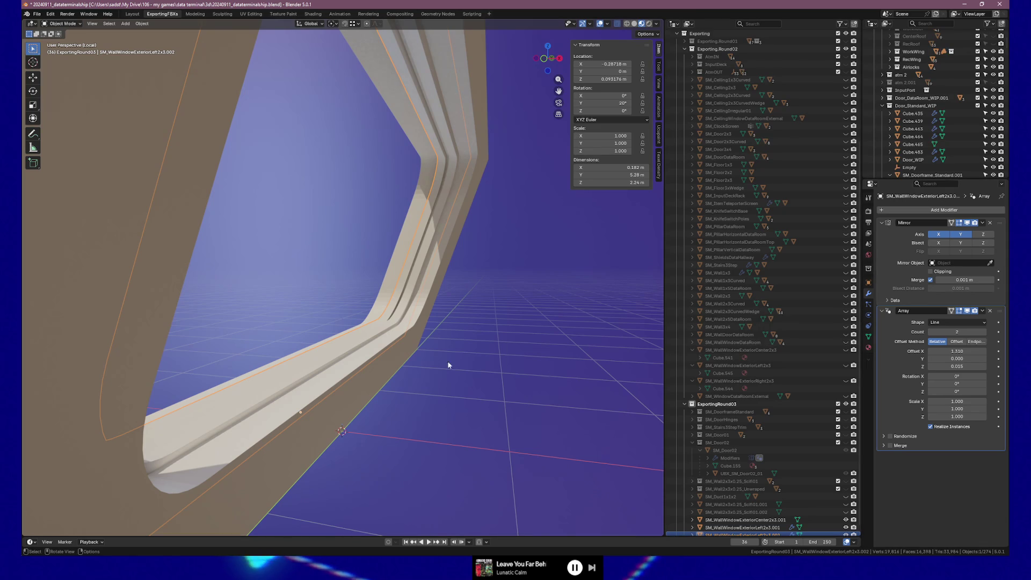
mouse_move(449, 361)
mouse_down()
mouse_move(433, 361)
mouse_move(472, 360)
mouse_up()
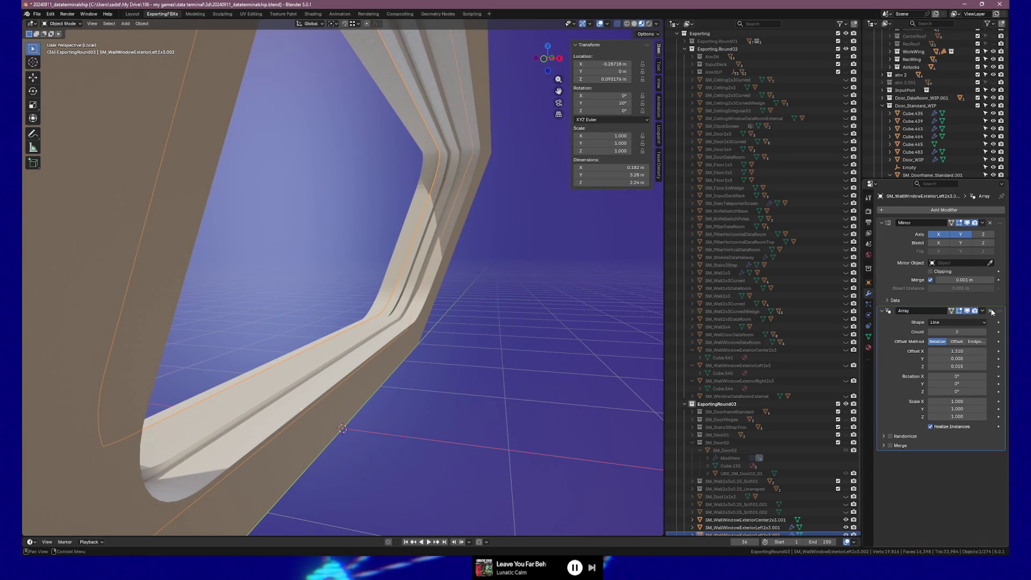
click(989, 310)
mouse_move(387, 322)
mouse_down()
mouse_move(415, 320)
mouse_move(396, 330)
mouse_move(414, 341)
mouse_move(412, 360)
mouse_up()
key(Tab)
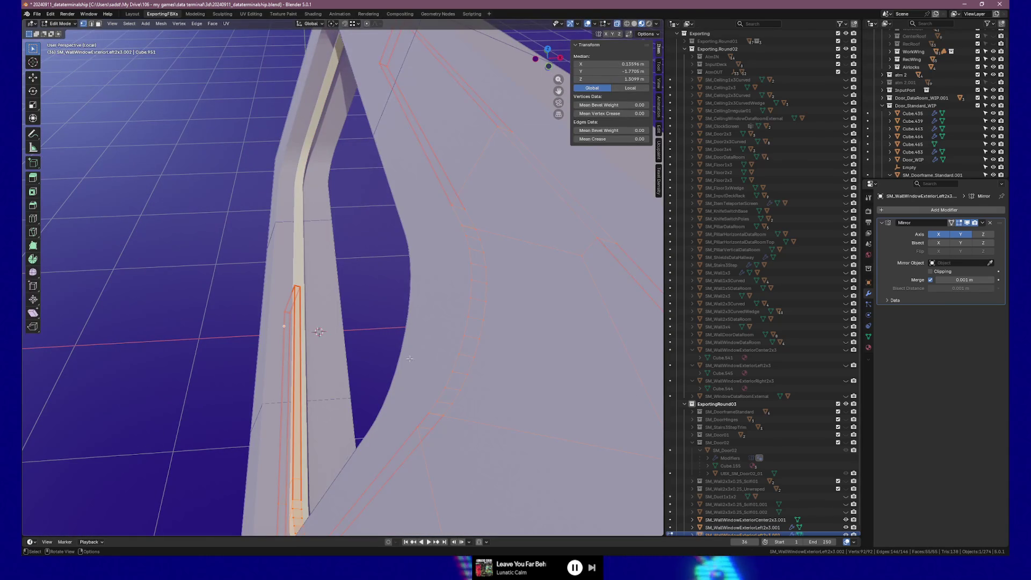
key(g)
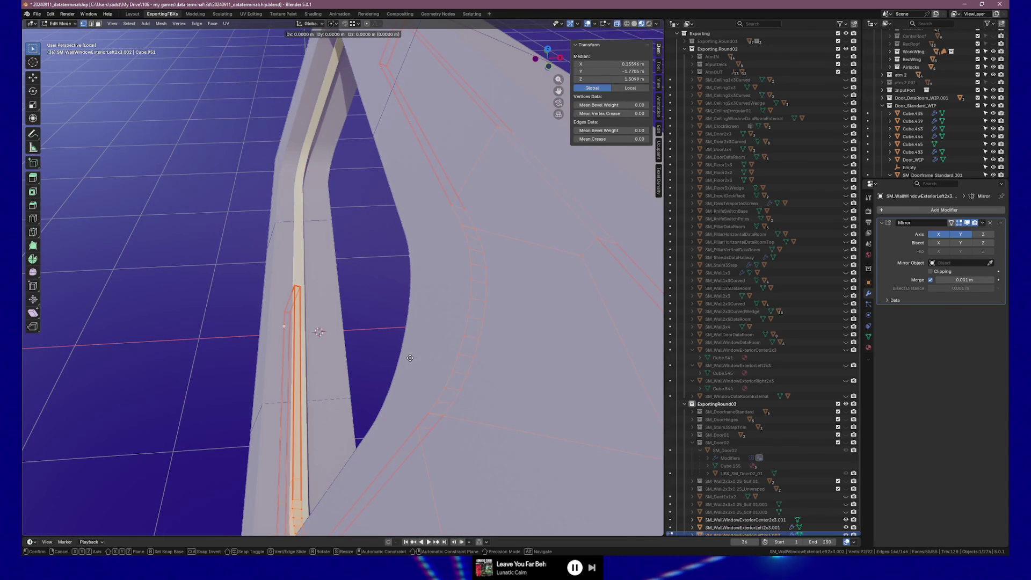
key(x)
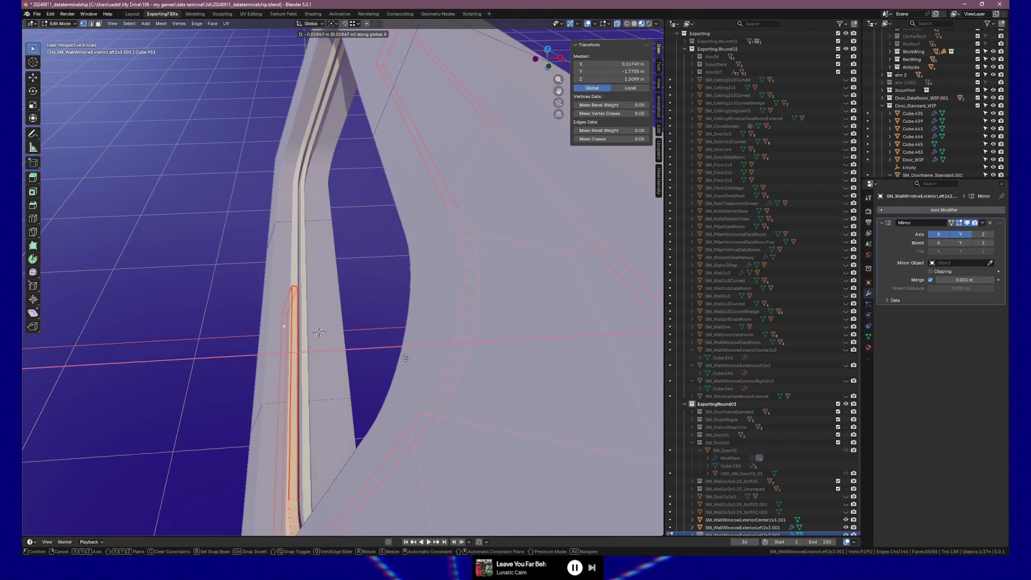
click(402, 358)
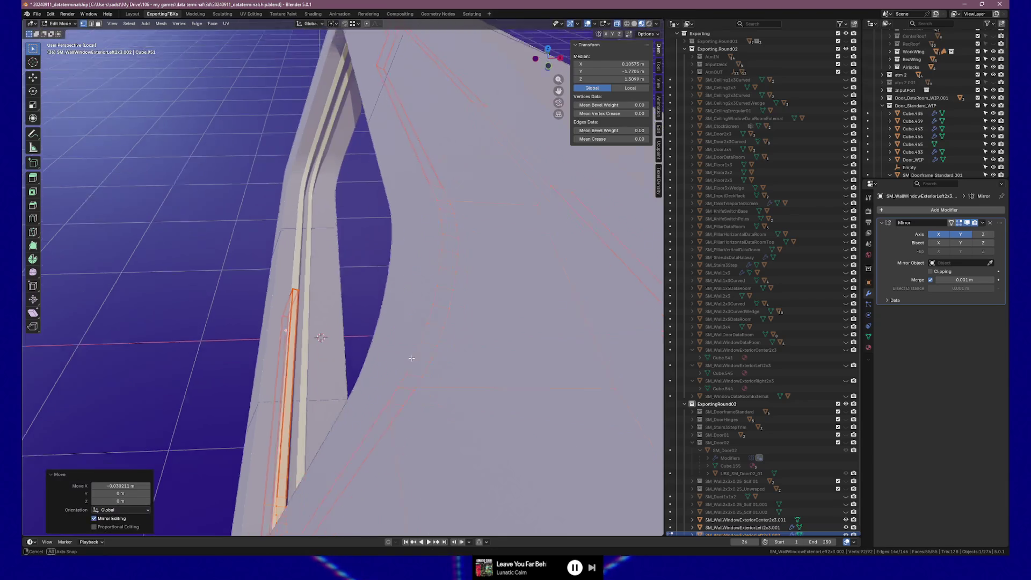
mouse_move(403, 357)
mouse_down()
mouse_move(381, 336)
mouse_move(228, 326)
mouse_move(402, 389)
mouse_up()
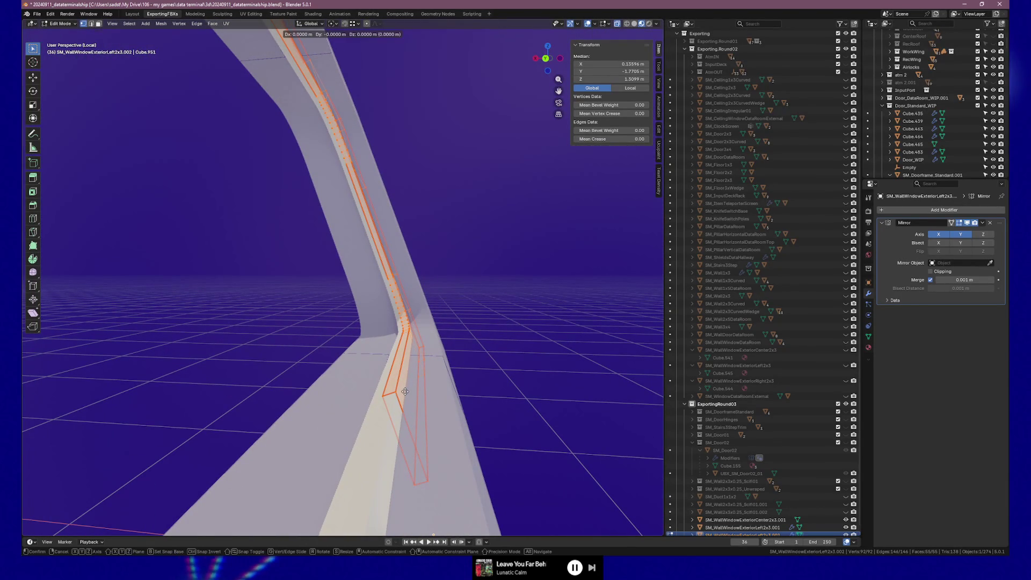
key(g)
key(x)
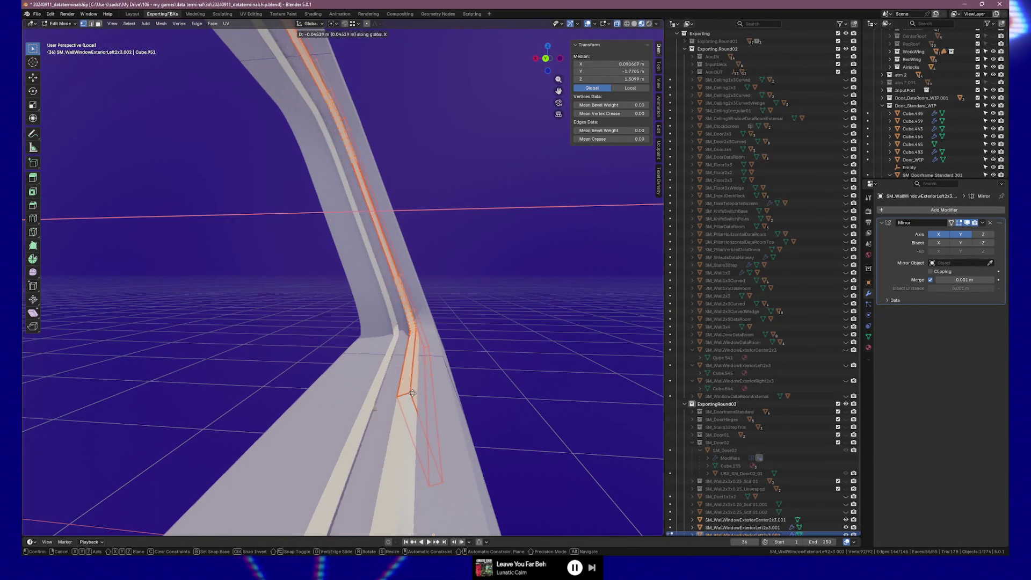
key(Escape)
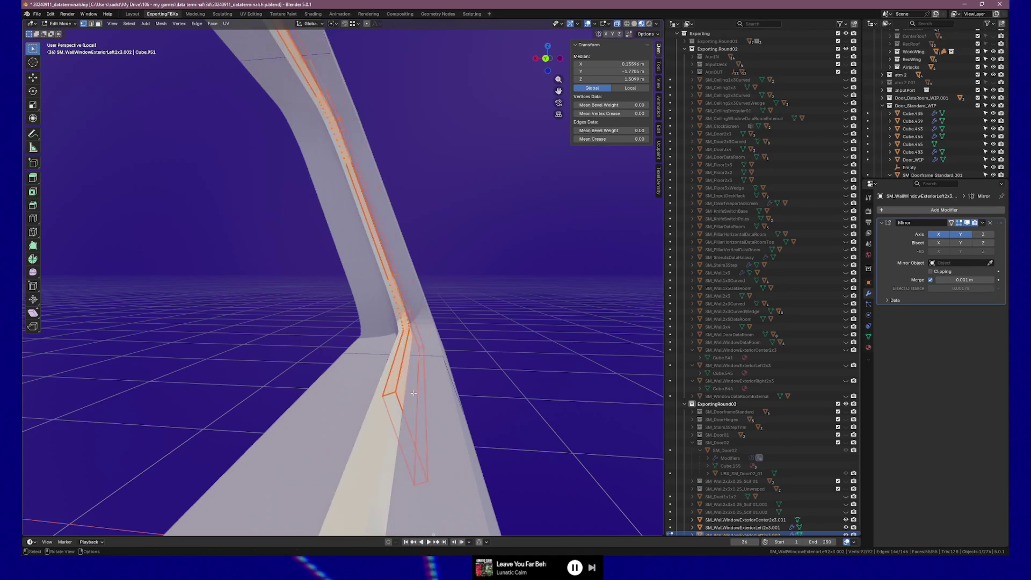
mouse_move(402, 391)
mouse_down()
mouse_move(400, 356)
mouse_move(406, 367)
mouse_up()
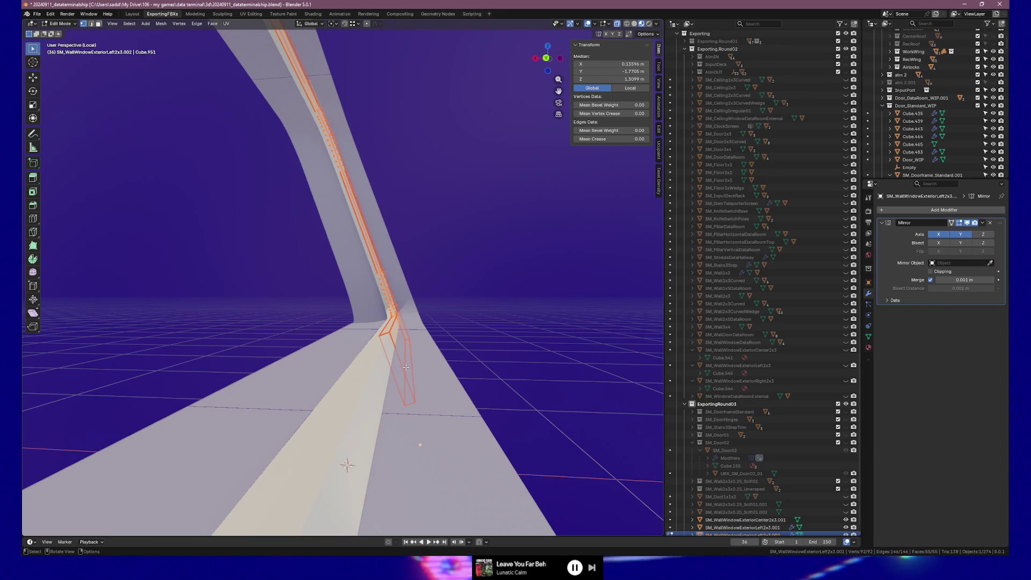
key(Tab)
key(Tab)
key(Tab)
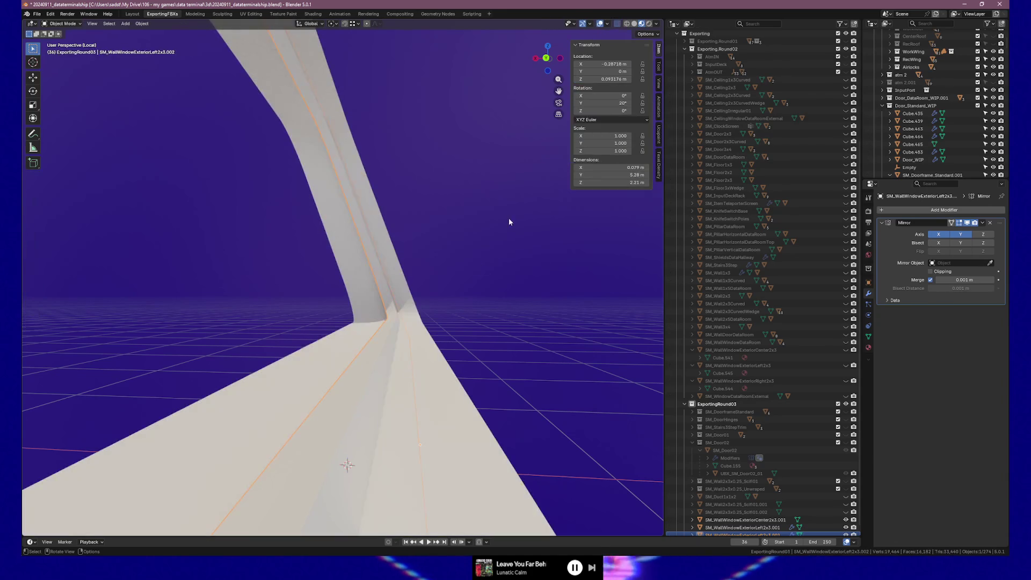
Step: Set the window wall's Y rotation to 0° in the N panel
click(602, 103)
text(0)
key(Return)
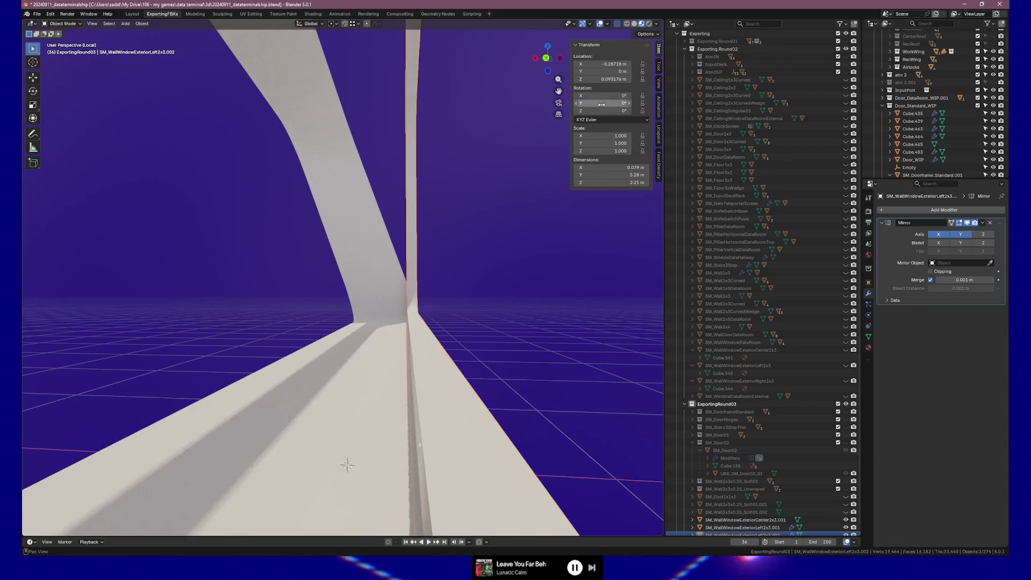
Step: In Edit Mode, move the inner strip against the wall and tilt it 20° around Y
key(Tab)
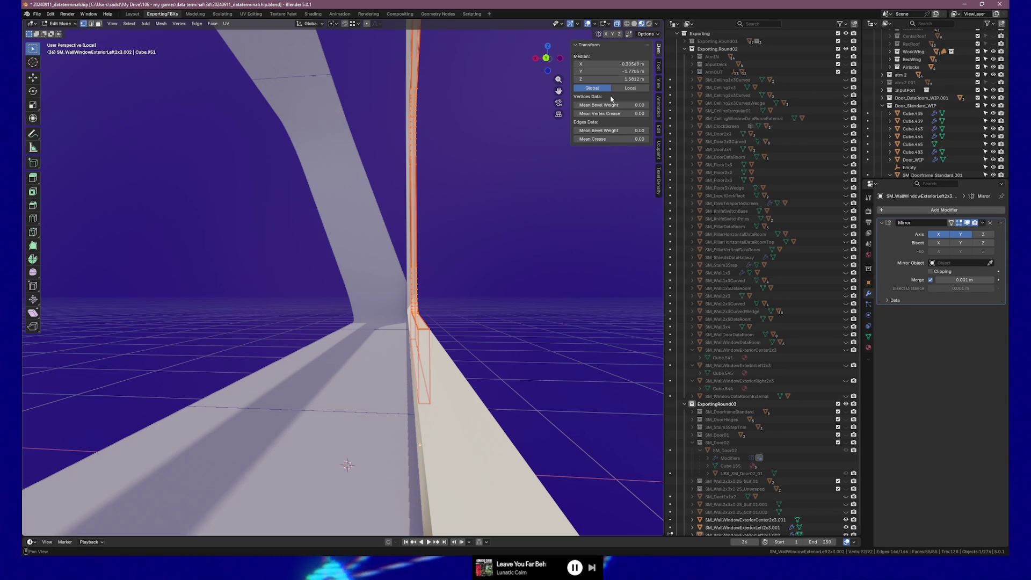
key(g)
click(470, 214)
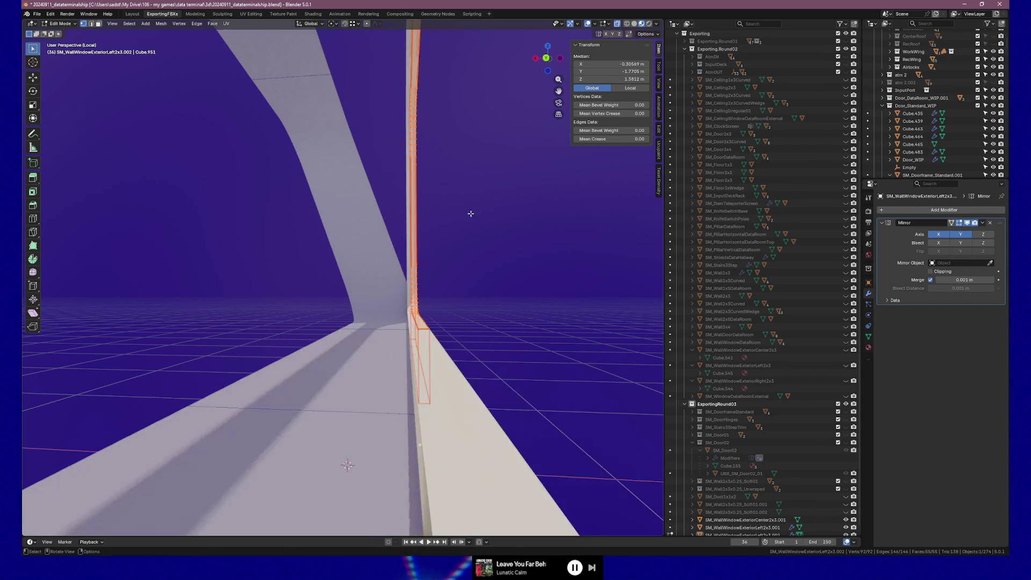
key(r)
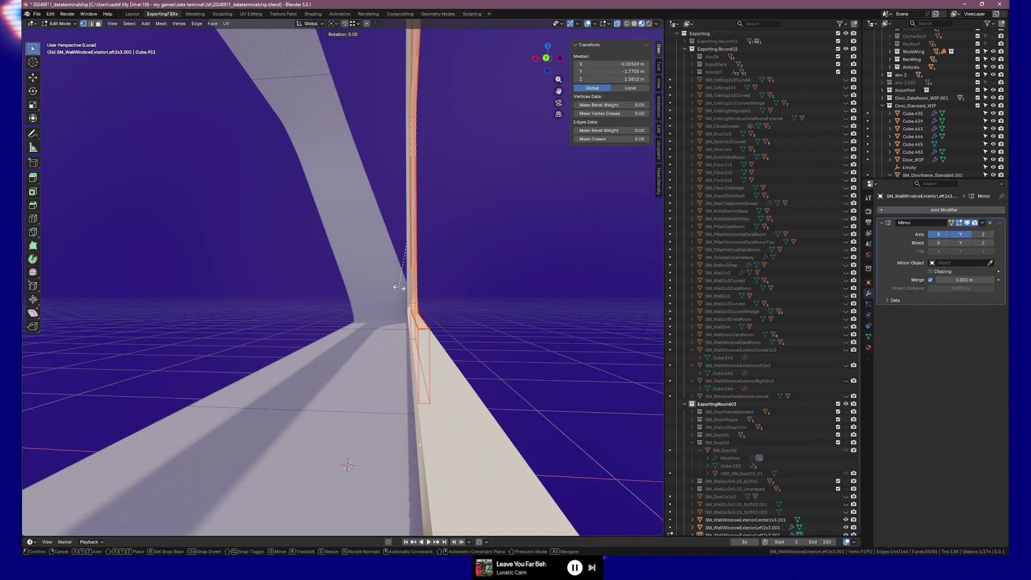
key(Escape)
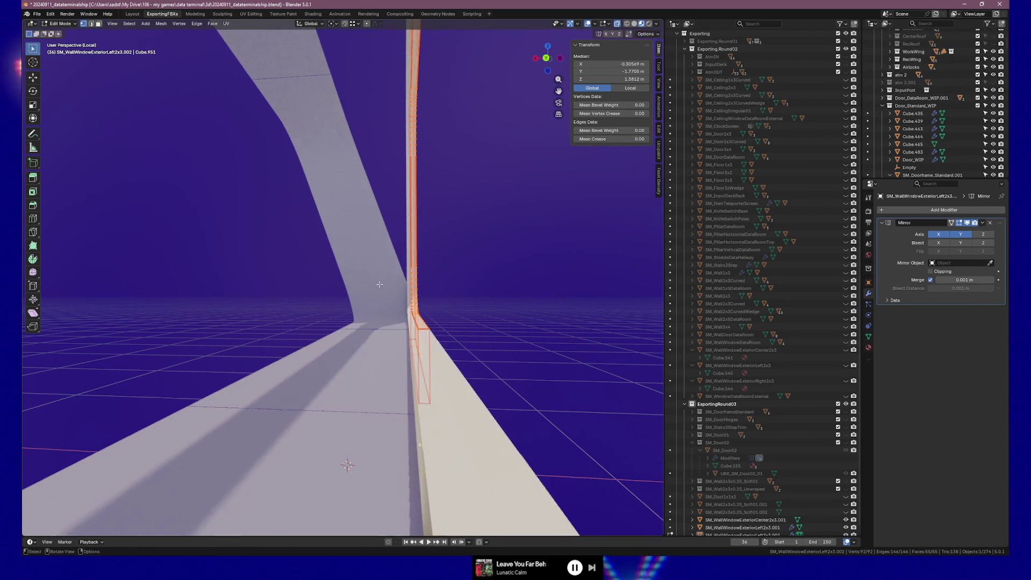
key(r)
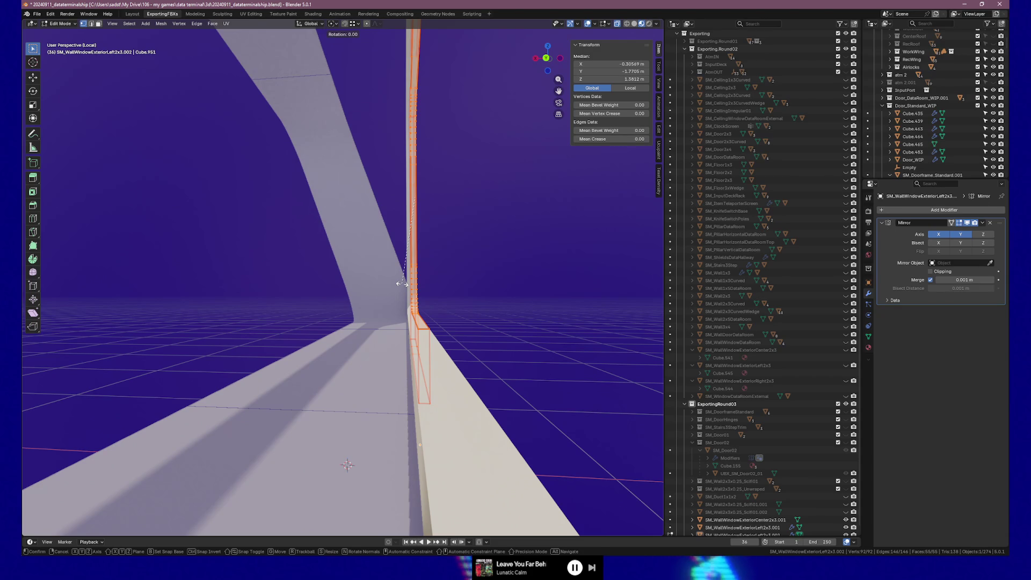
key(y)
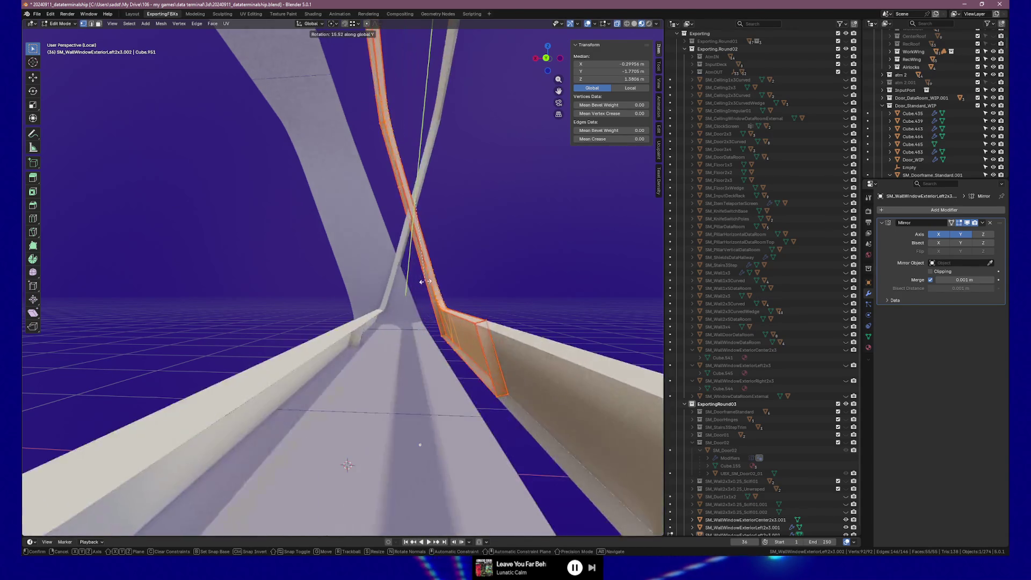
click(413, 285)
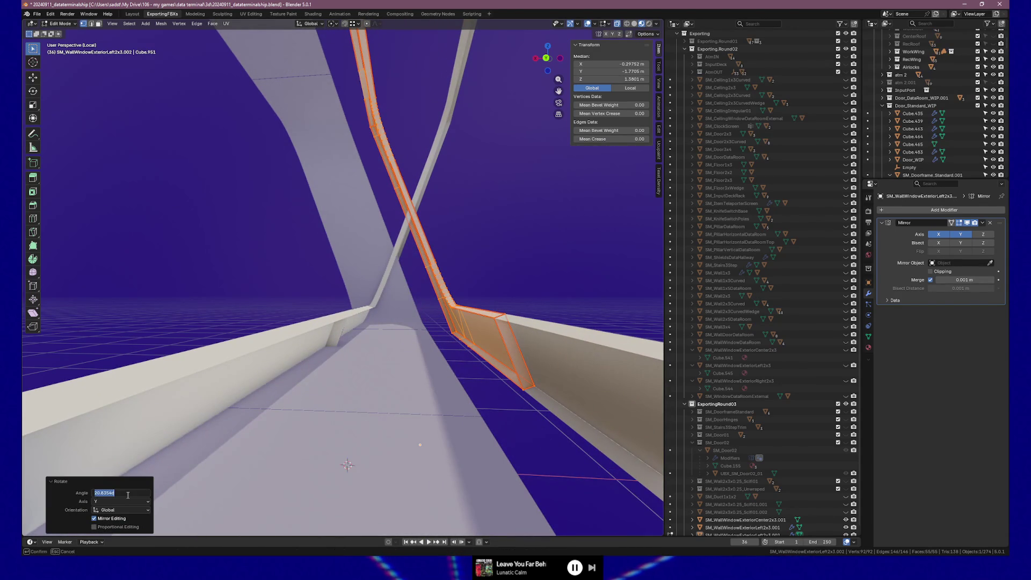
text(20)
key(Return)
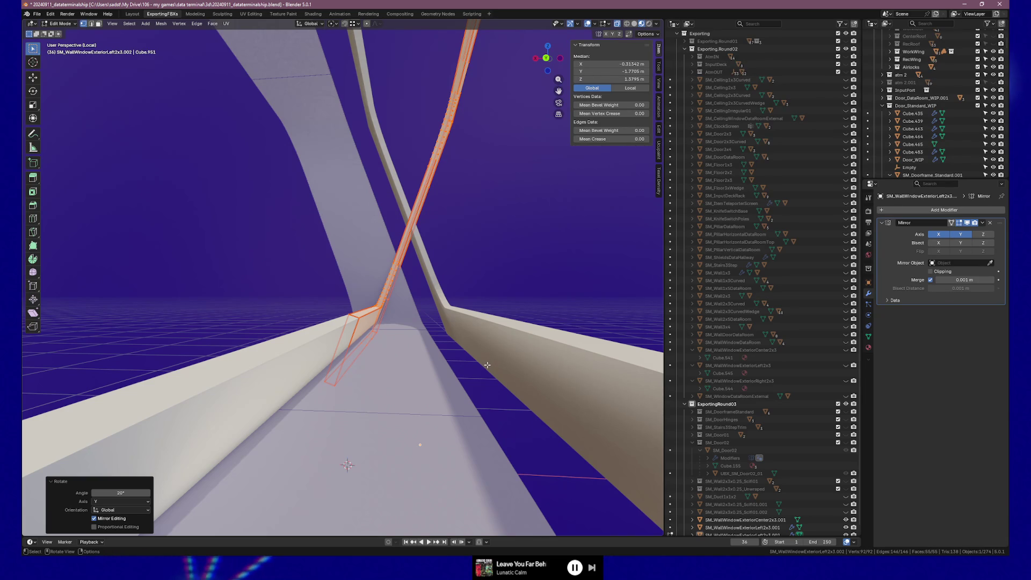
drag(487, 365, 549, 379)
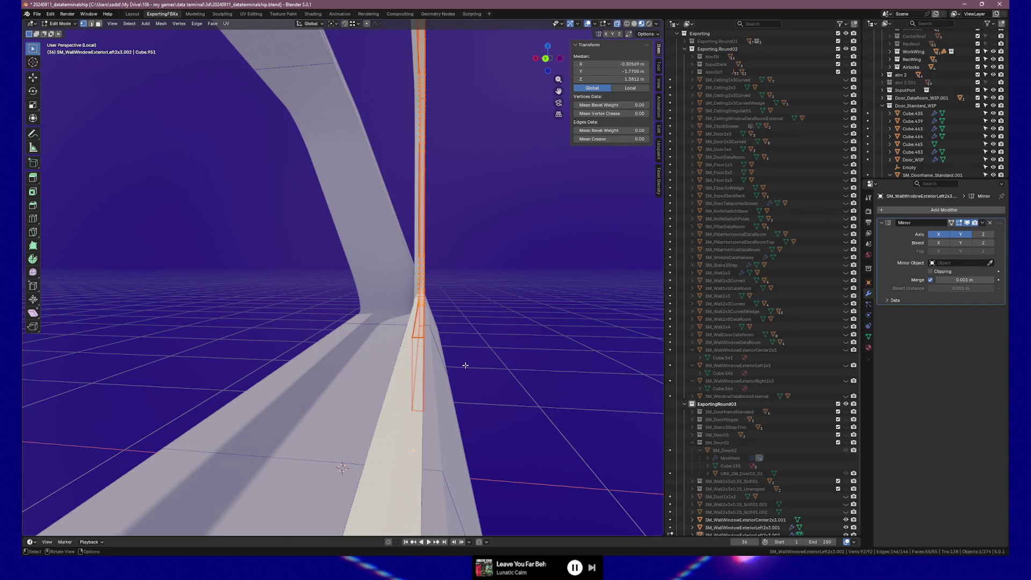
Step: At object level, rotate the whole window frame 20° around Y
key(Tab)
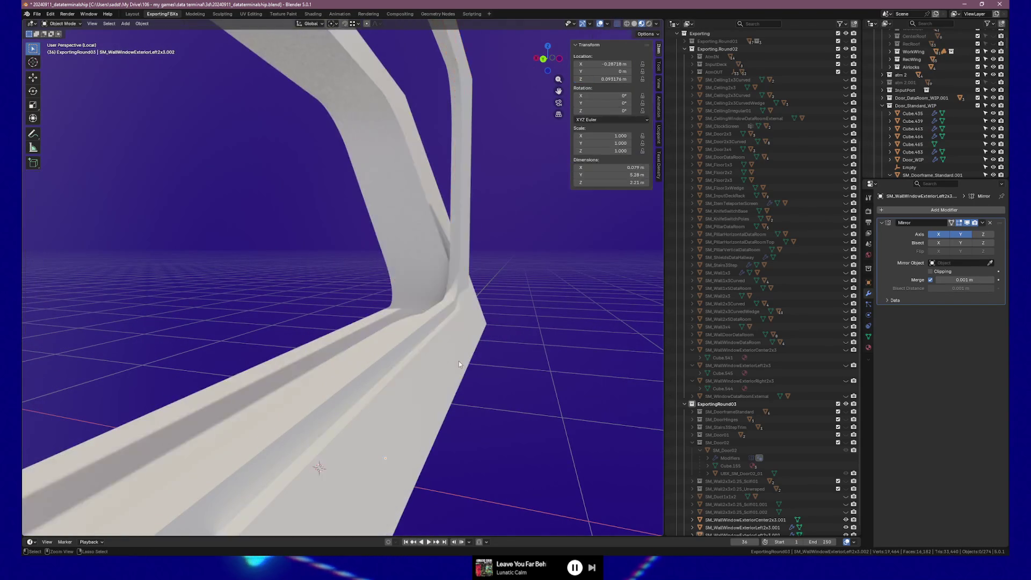
click(459, 361)
key(r)
key(y)
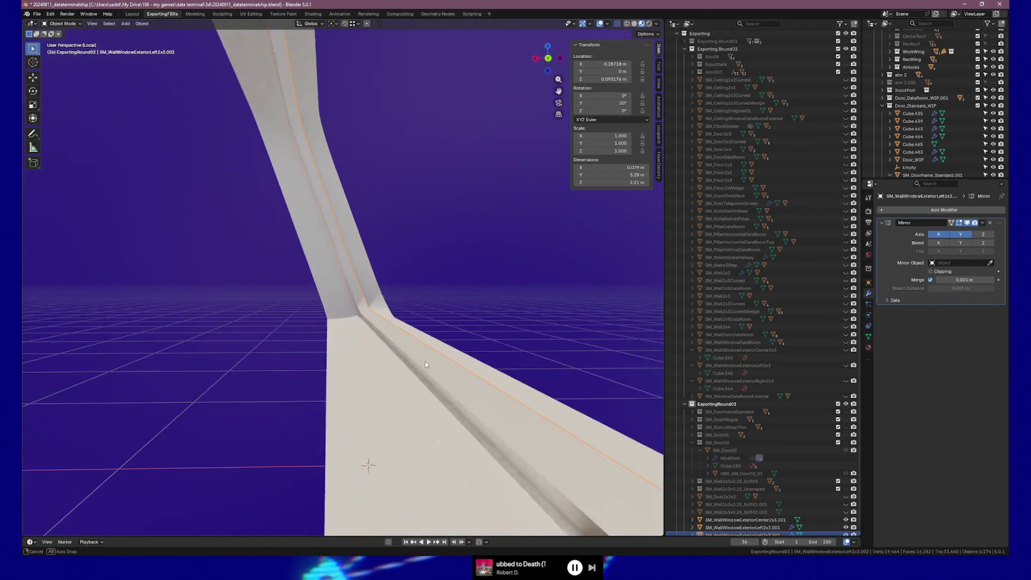
click(424, 361)
Step: Reposition the frame edge strip, then nudge it about −0.0147 m along local X
key(Tab)
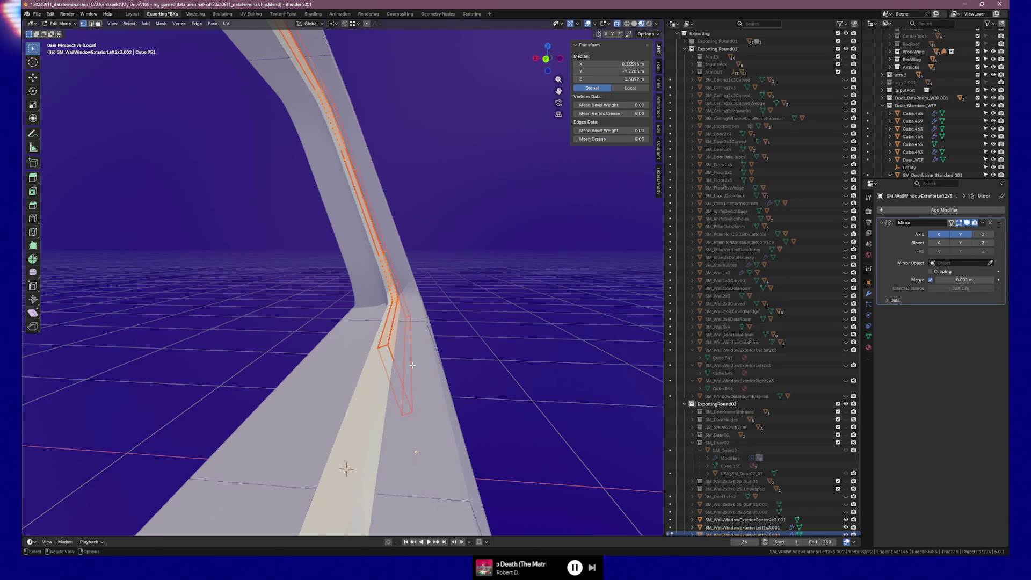
key(g)
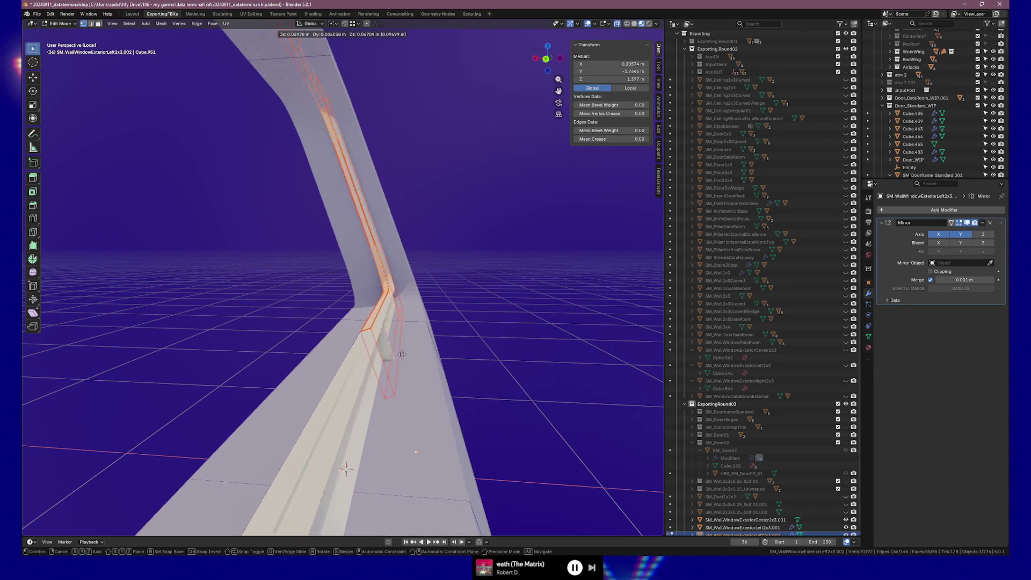
click(415, 356)
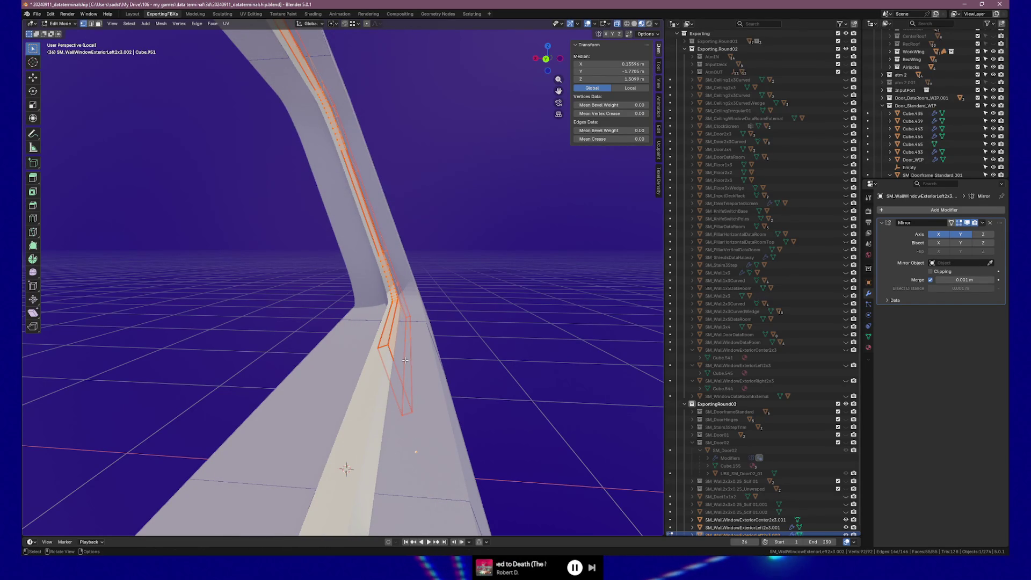
key(g)
key(x)
key(x)
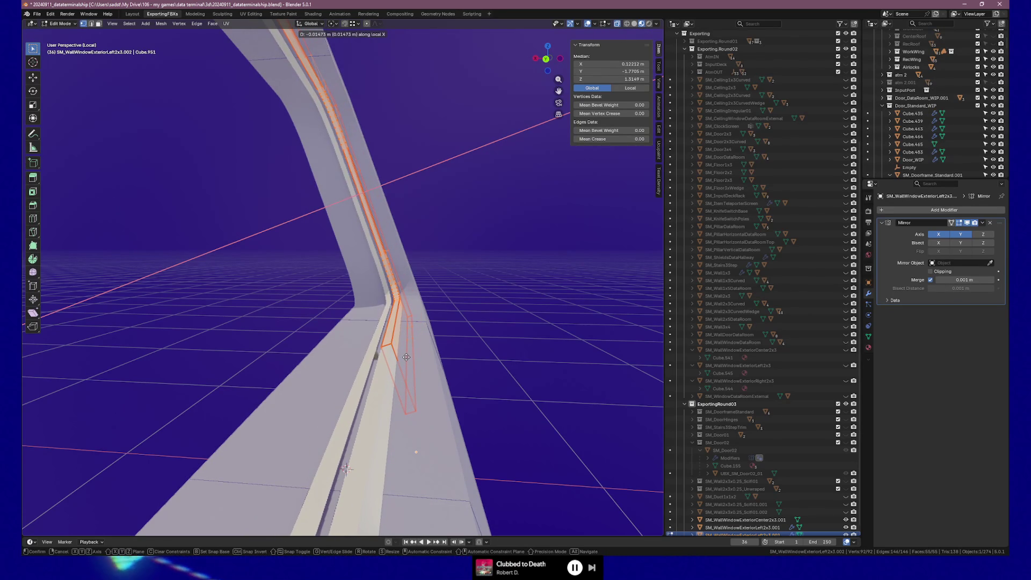
click(407, 358)
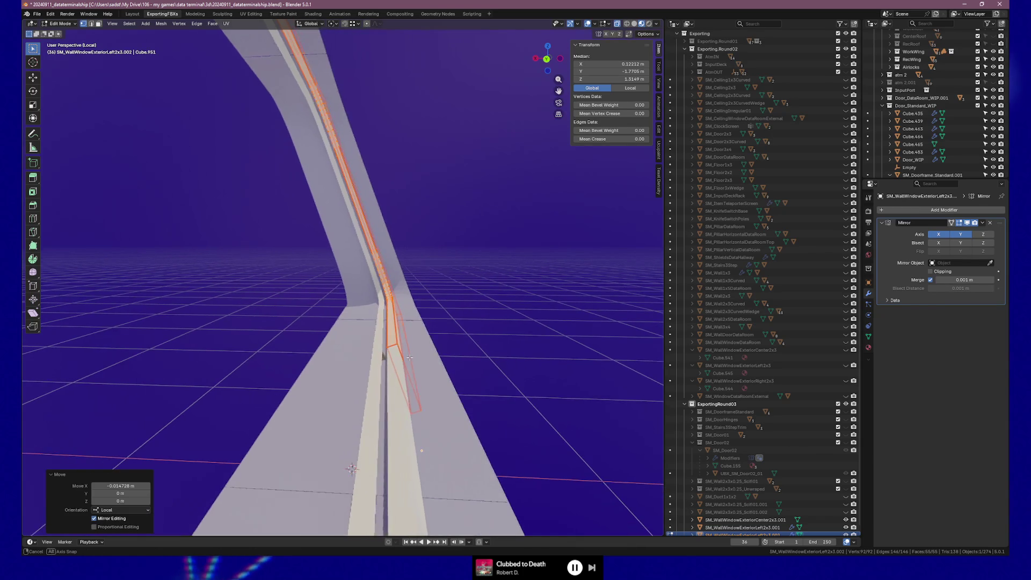
Step: Move the two selected corner vertices about −0.1 m along local X
click(419, 405)
shift+click(423, 332)
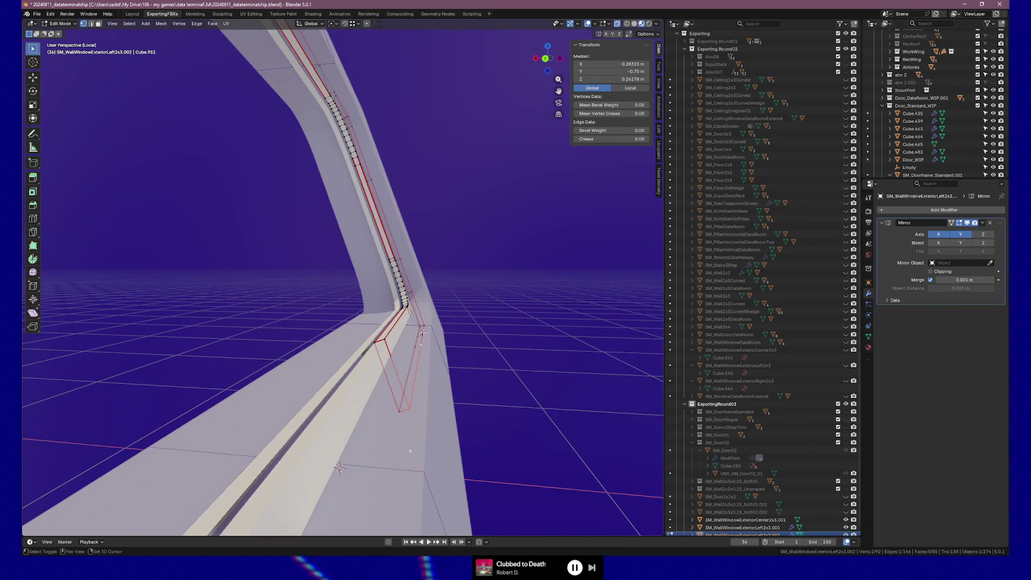
key(g)
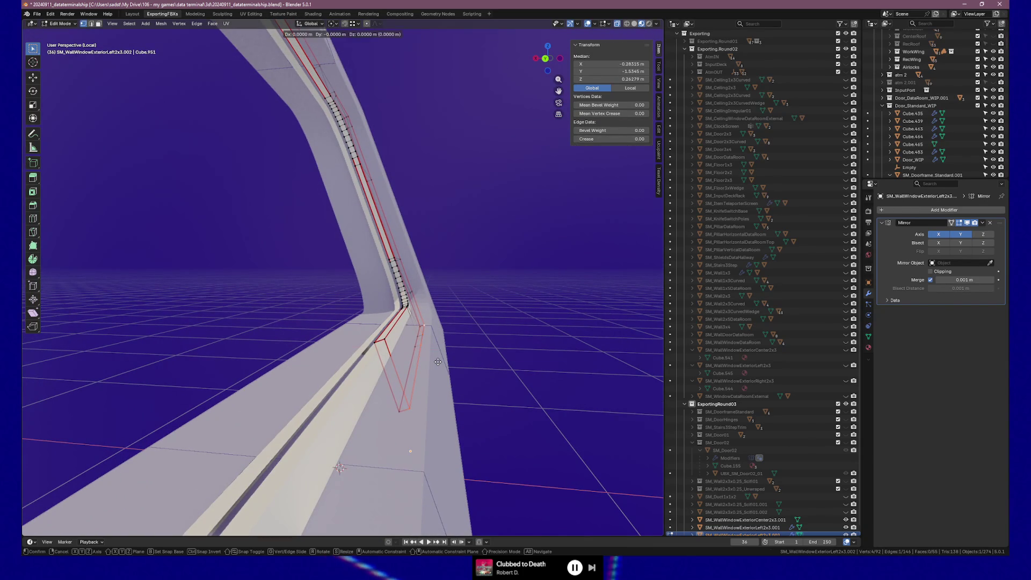
key(x)
key(x)
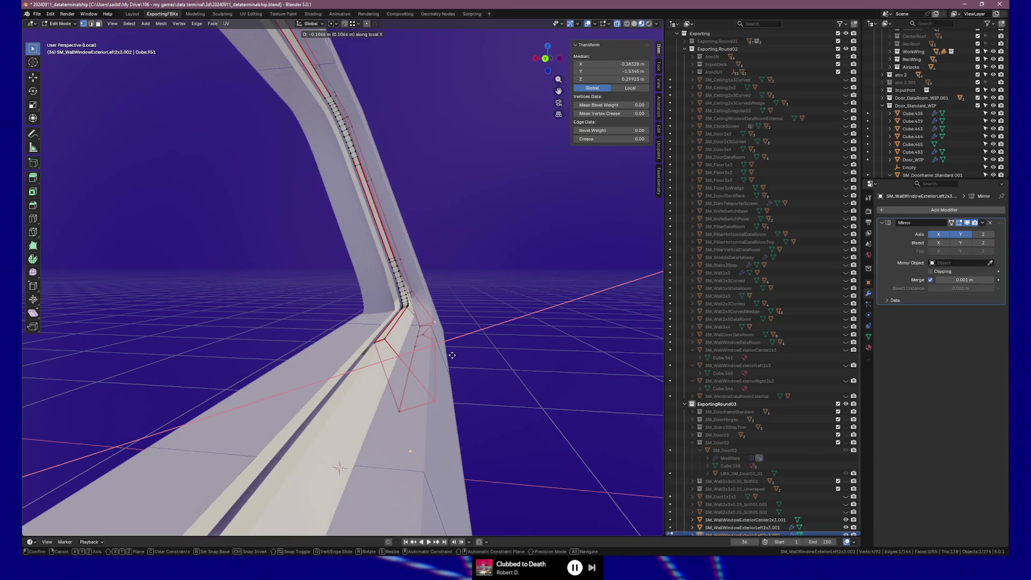
click(452, 355)
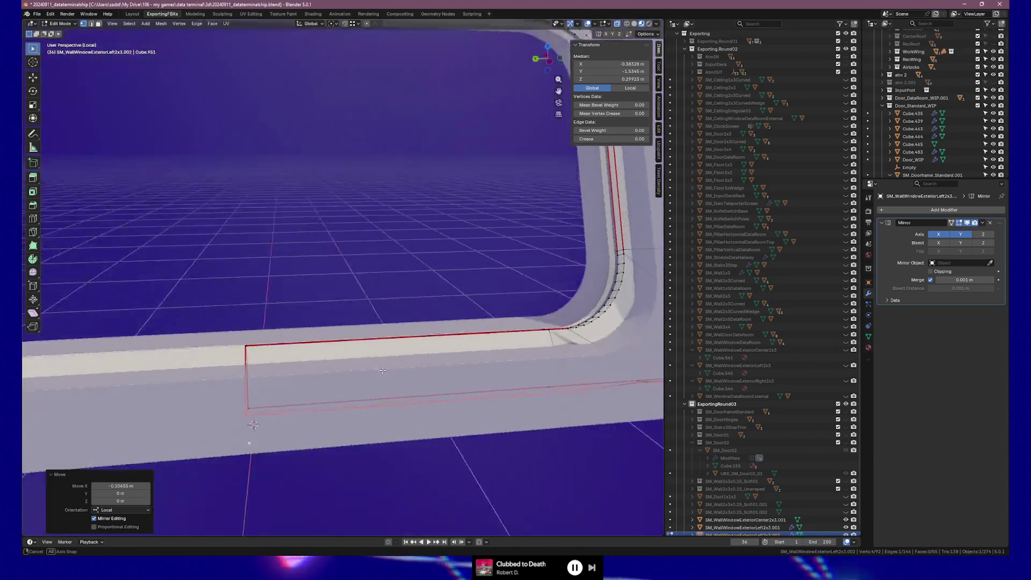
Step: Try shifting the lower frame edge along X, undo it, and return to Object Mode
drag(489, 382, 379, 344)
ctrl+click(381, 410)
ctrl+click(378, 394)
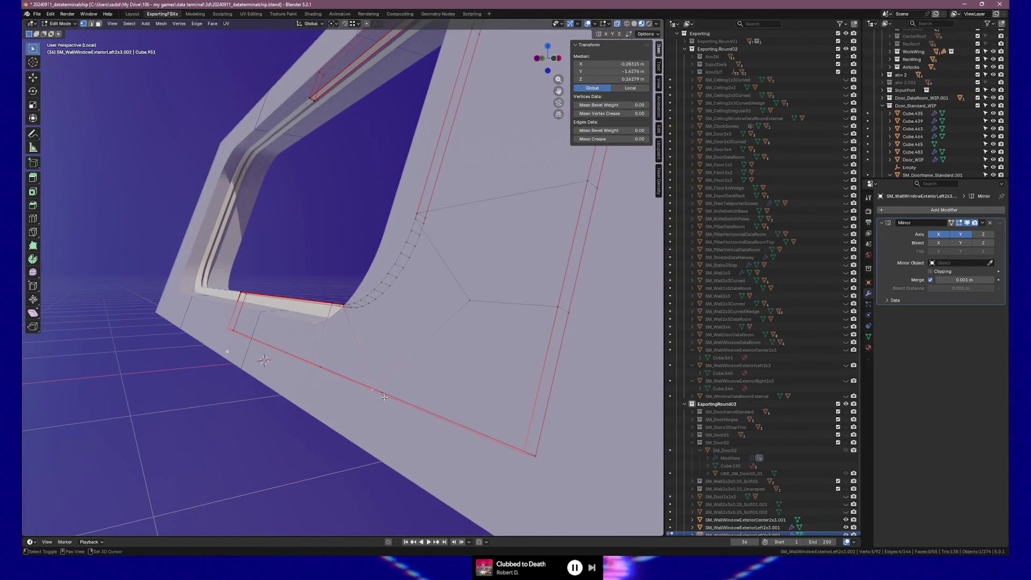
key(g)
key(x)
key(x)
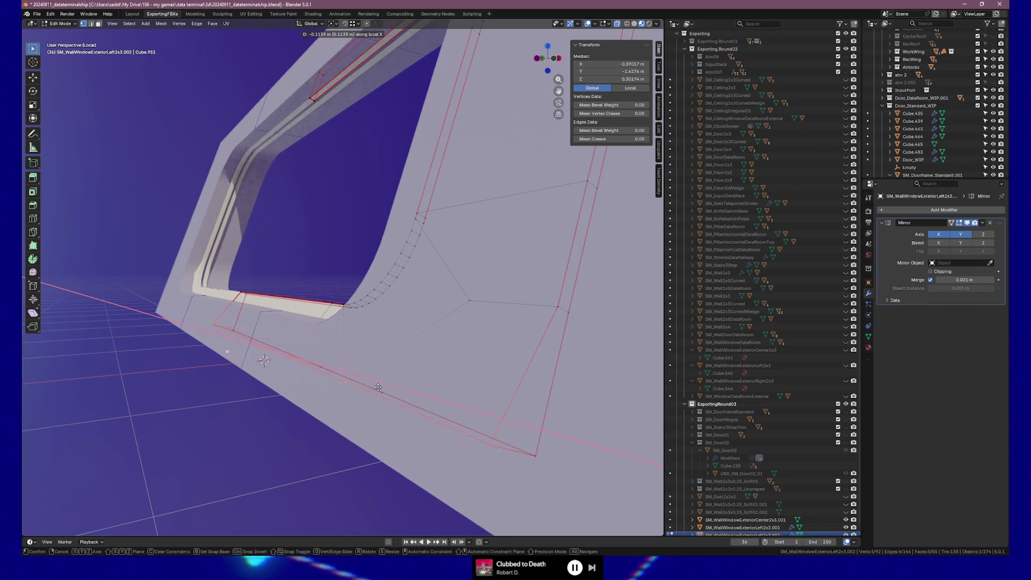
click(358, 362)
mouse_move(358, 363)
mouse_down()
mouse_move(499, 364)
mouse_move(426, 362)
mouse_move(482, 343)
mouse_move(430, 350)
mouse_up()
key(ctrl+z)
key(Tab)
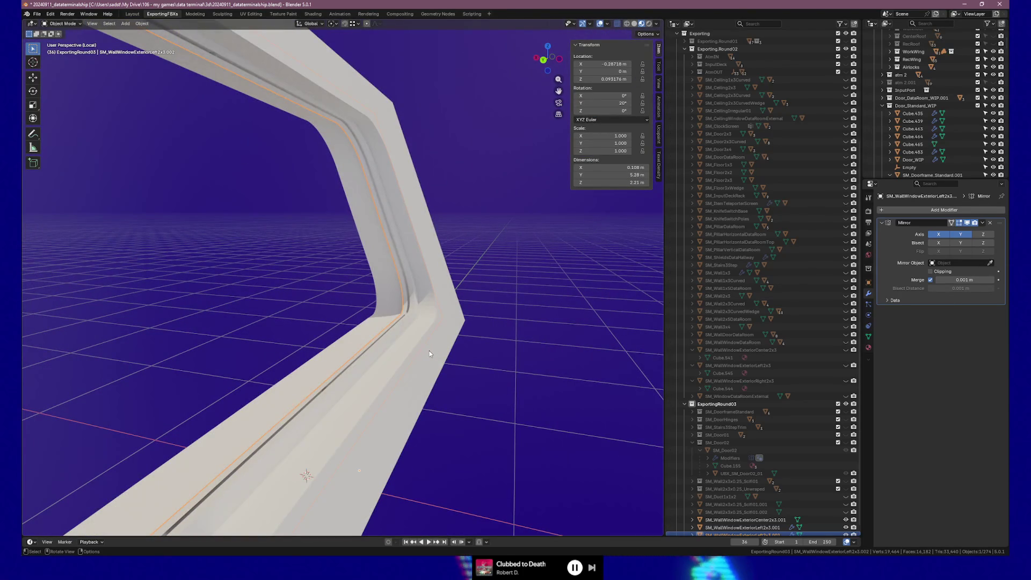
Step: Move the whole wall object 0.196 m along global X
key(g)
key(x)
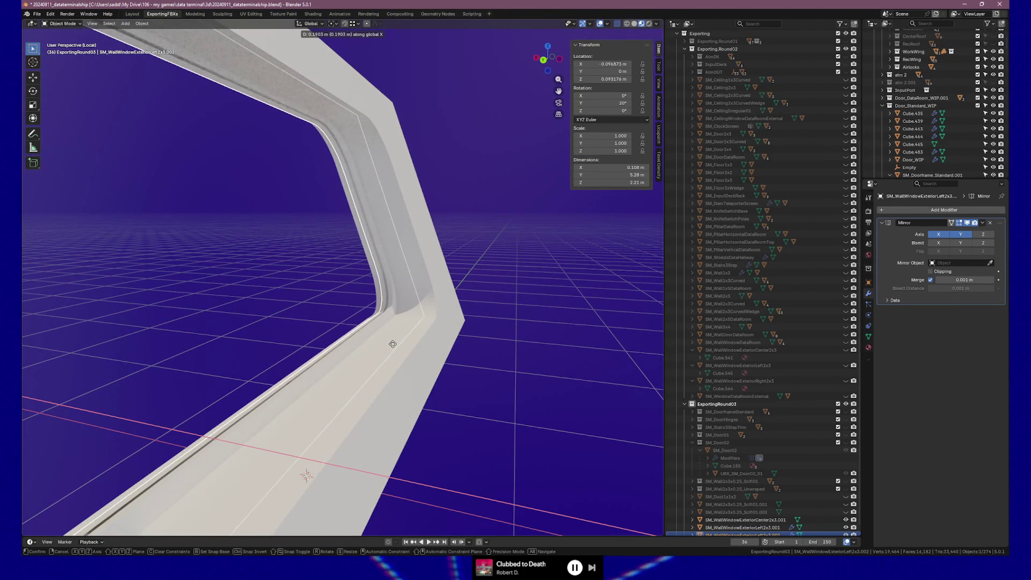
click(392, 345)
scroll(451, 354, down, 5)
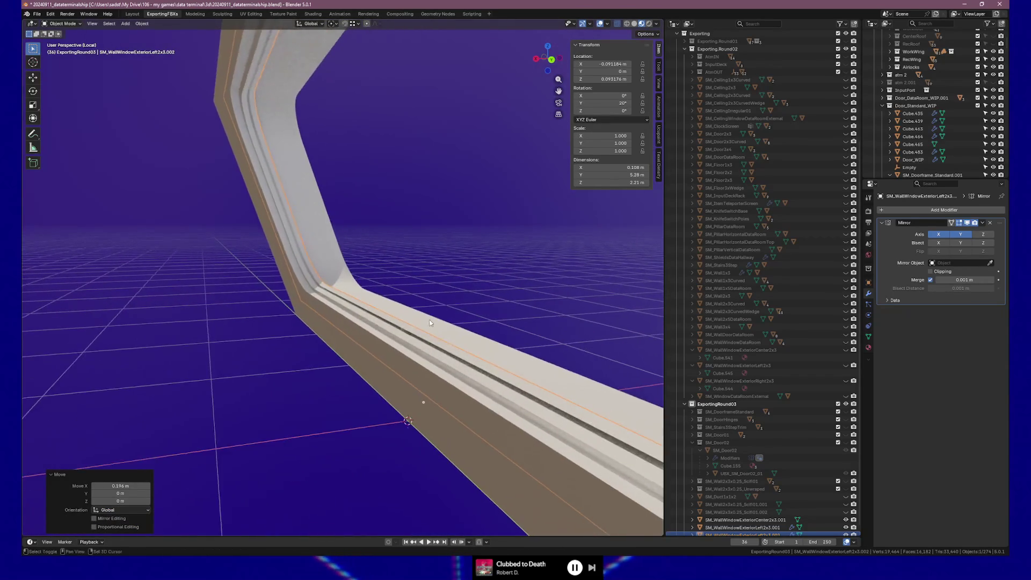
scroll(456, 339, down, 2)
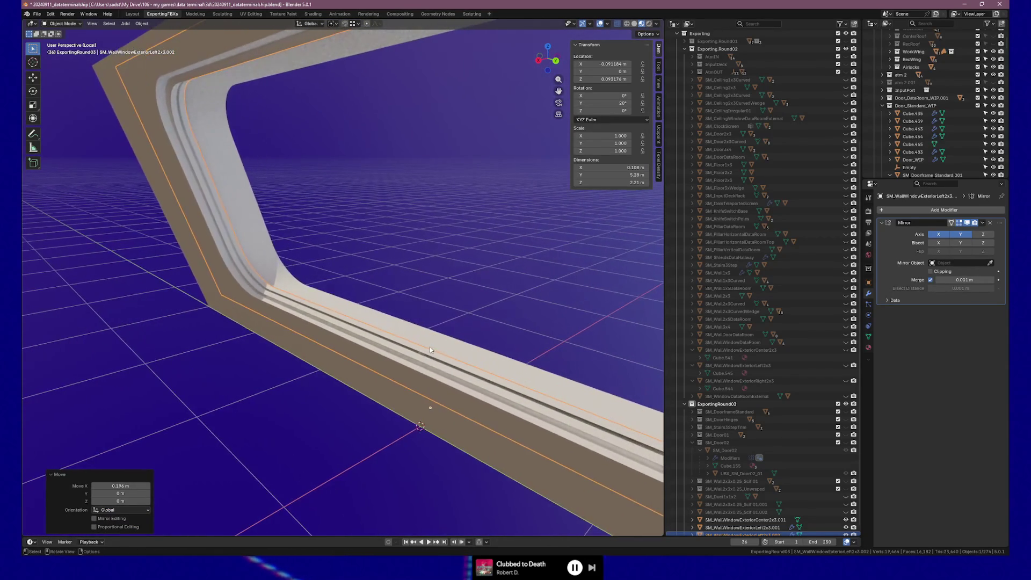
Step: Pull the wall back −0.046 m along X, leaving location X at −0.137 m
key(g)
key(x)
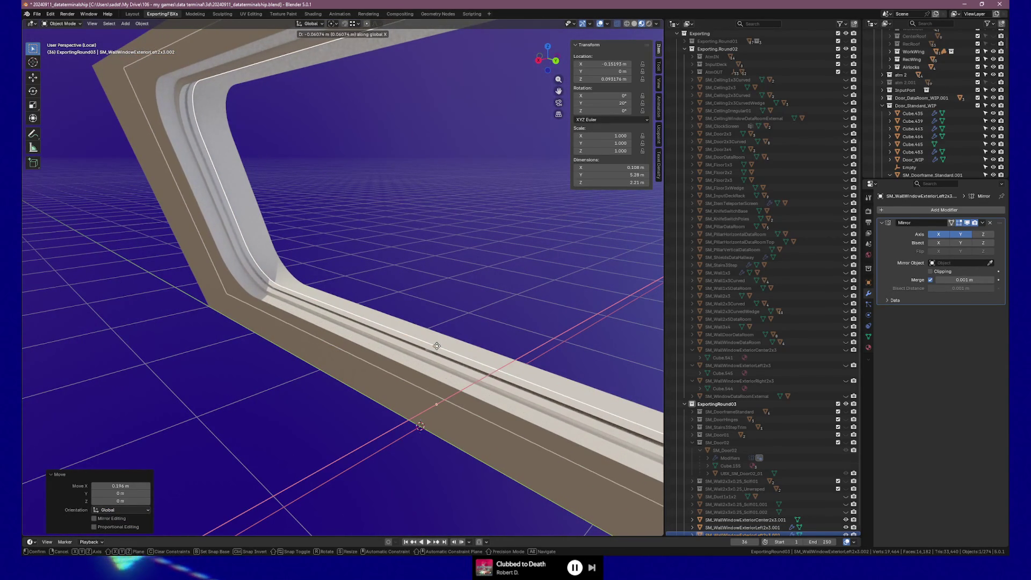
click(435, 345)
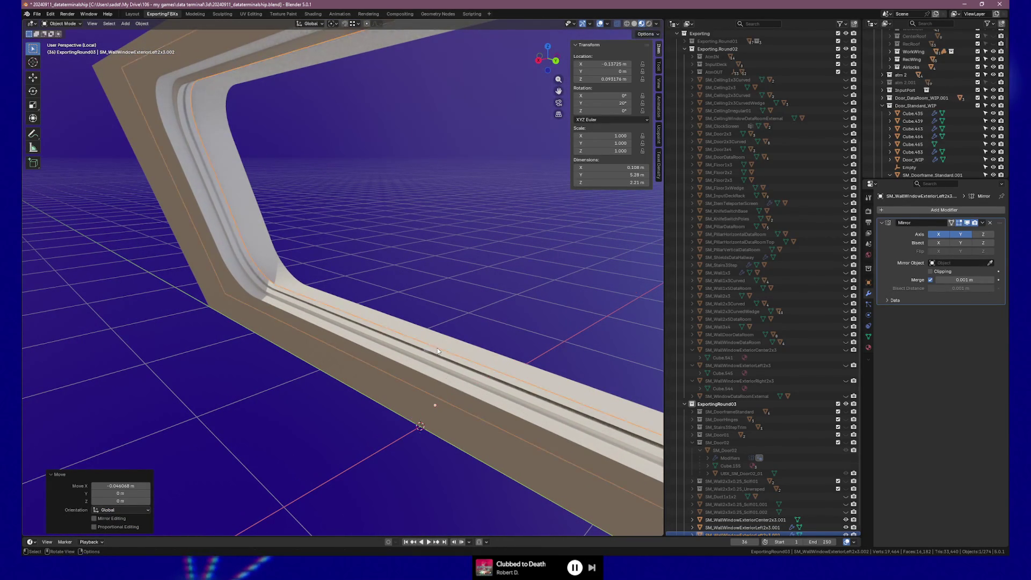
scroll(398, 343, up, 3)
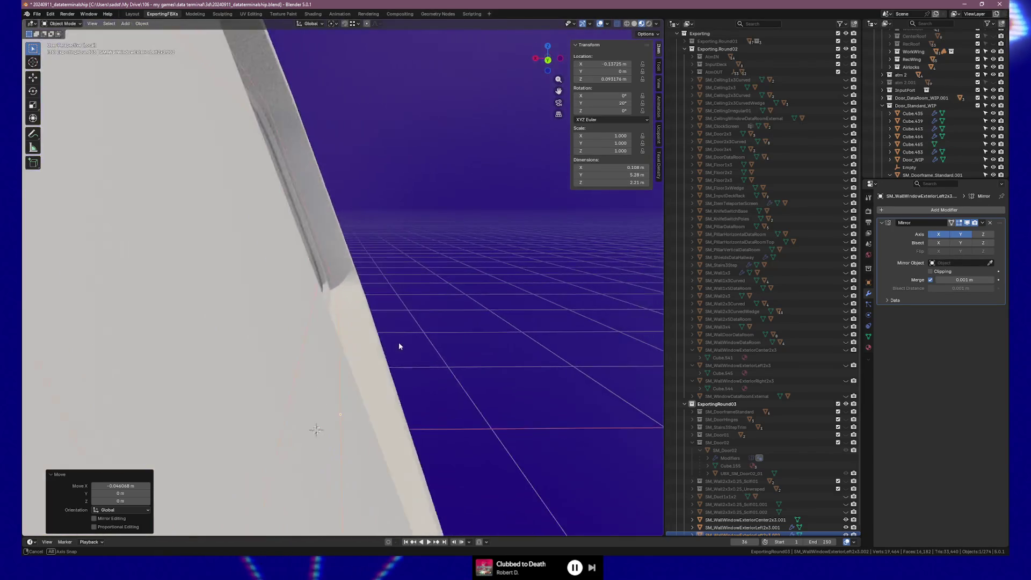
scroll(392, 343, down, 3)
scroll(411, 370, up, 5)
scroll(411, 372, down, 5)
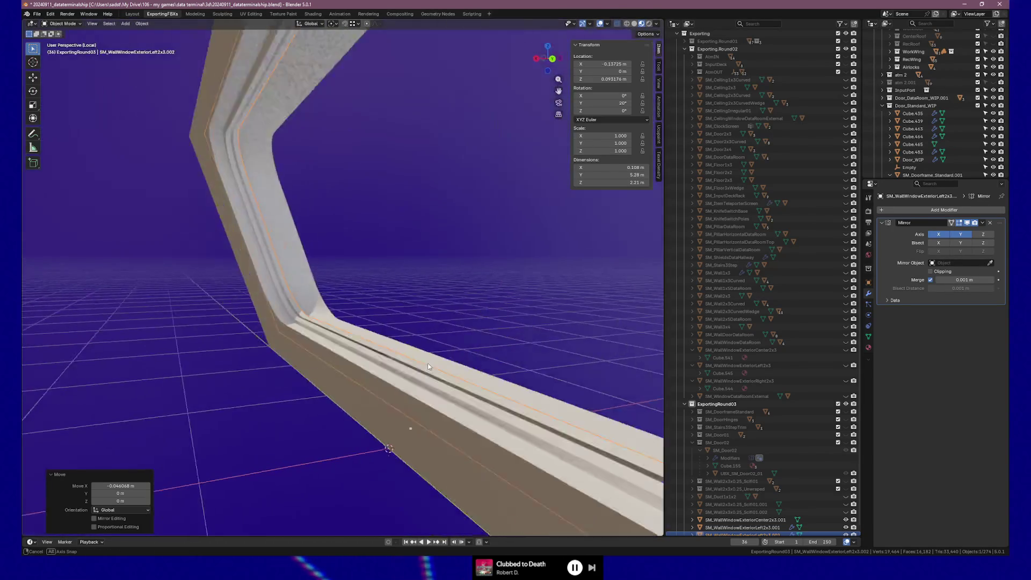
scroll(424, 363, up, 5)
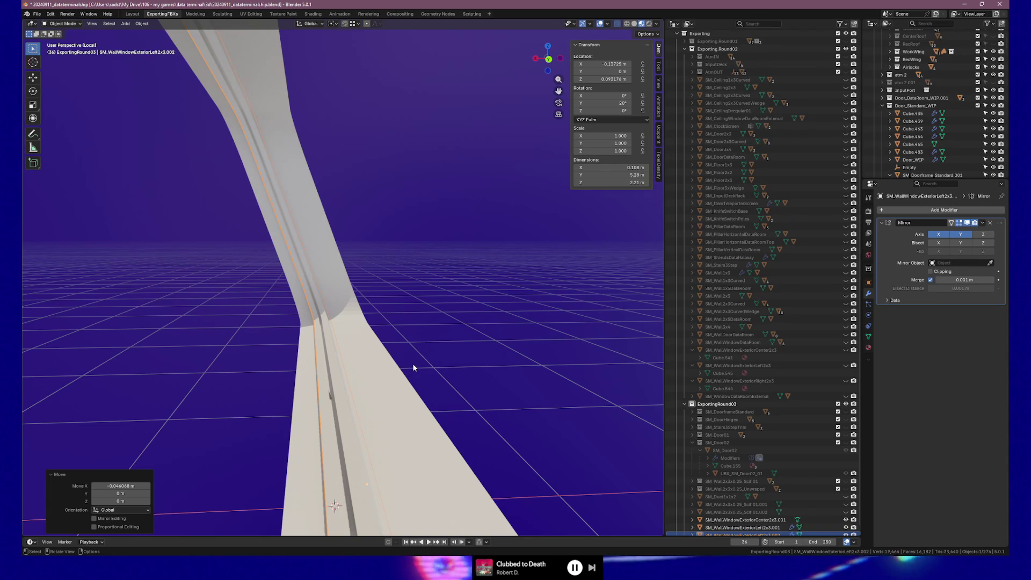
Step: Delete the stray face on the frame strip with Delete Faces, then return to Object Mode
drag(413, 364, 361, 387)
key(Tab)
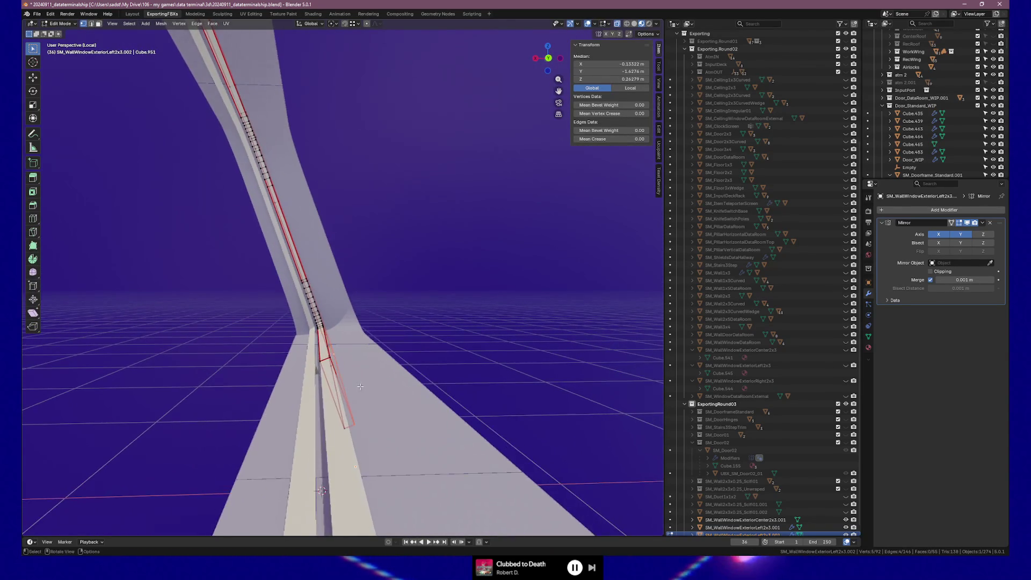
click(338, 397)
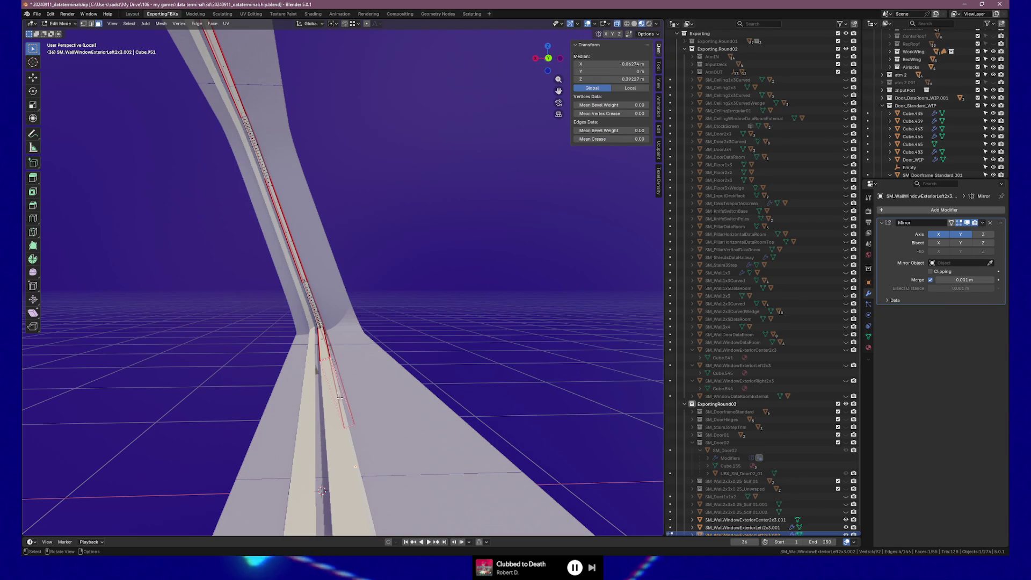
right_click(339, 398)
click(337, 394)
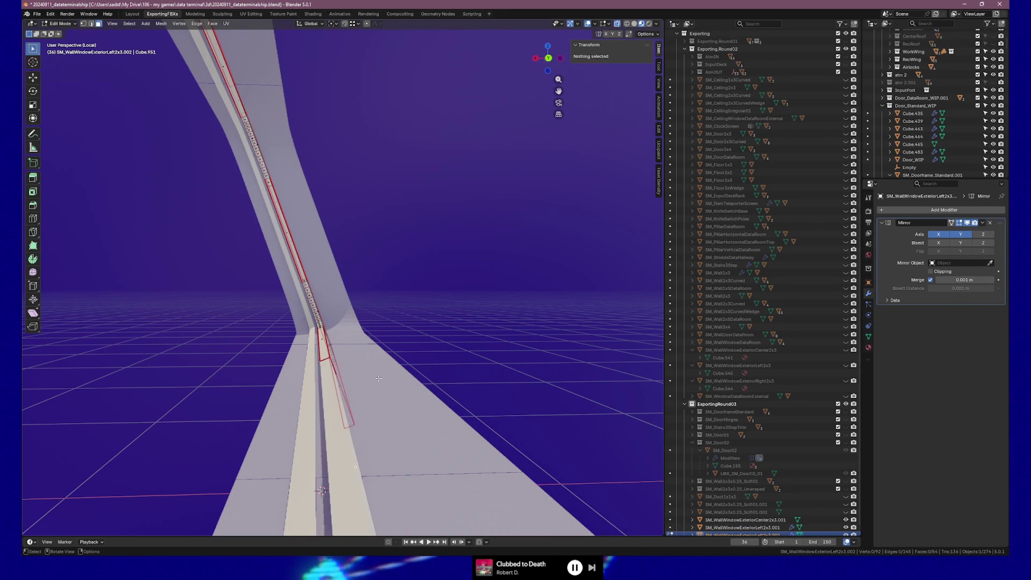
key(Tab)
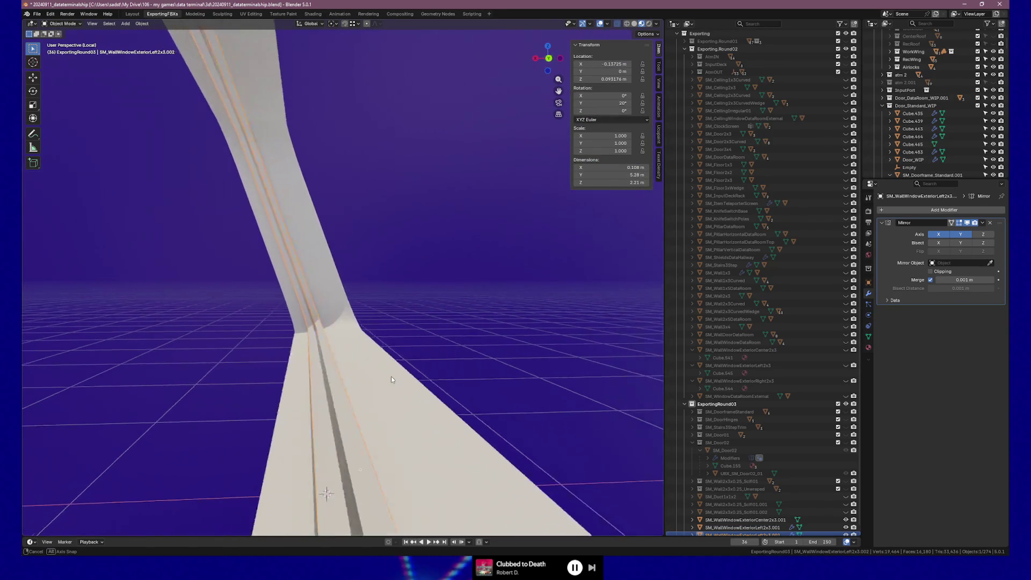
drag(391, 378, 393, 378)
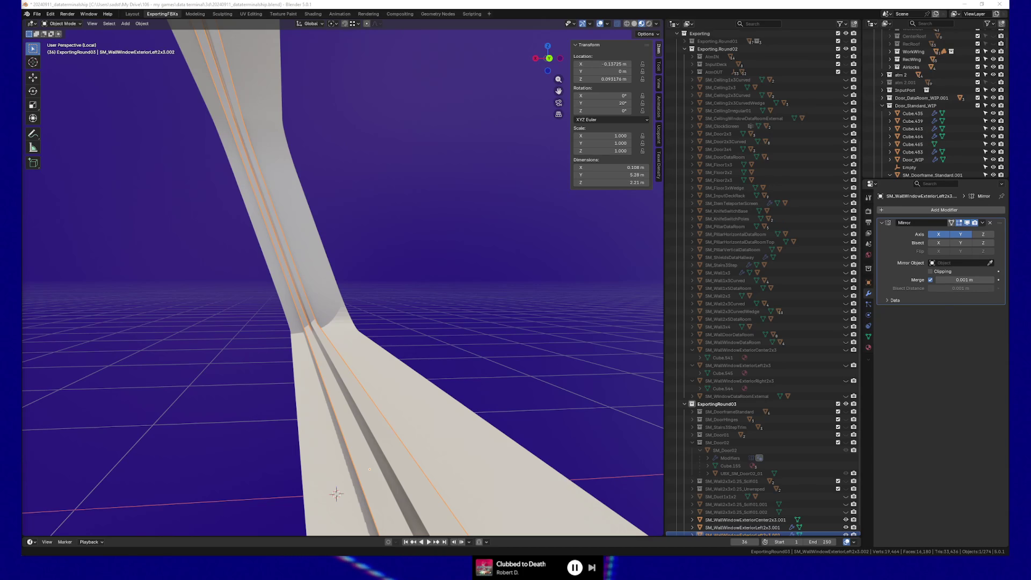
Step: Add SM_WallWindowExteriorLeft2x3.001 and SM_WallWindowExteriorCenter2x3.001 to the selection, Center active
mouse_move(389, 375)
mouse_down()
mouse_move(382, 365)
mouse_move(467, 375)
mouse_move(430, 345)
mouse_move(448, 357)
mouse_move(344, 361)
mouse_move(396, 365)
mouse_up()
key(ctrl+z)
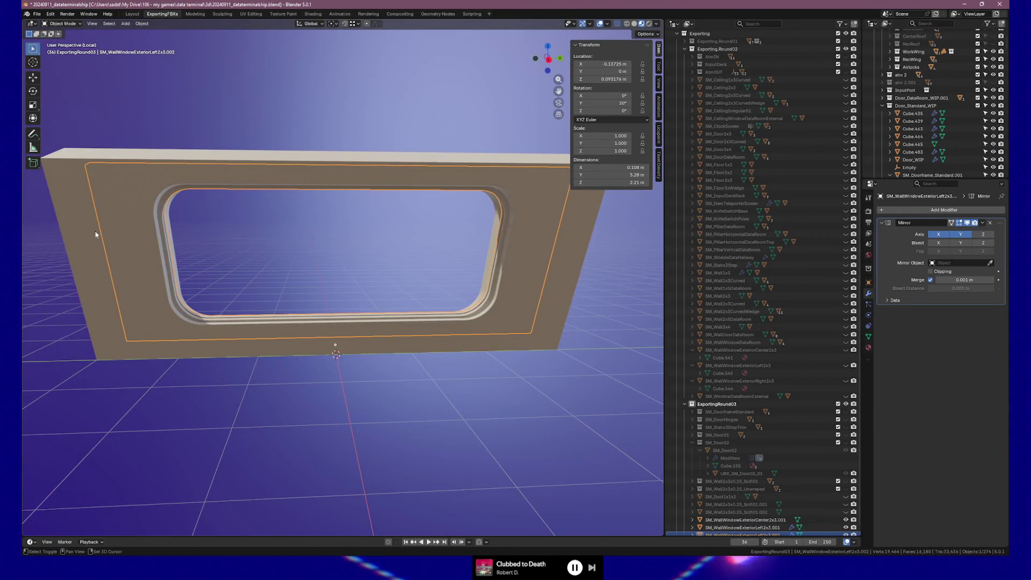
shift+click(90, 232)
shift+click(333, 174)
mouse_move(332, 174)
mouse_down()
mouse_move(442, 214)
mouse_move(278, 227)
mouse_move(287, 228)
mouse_up()
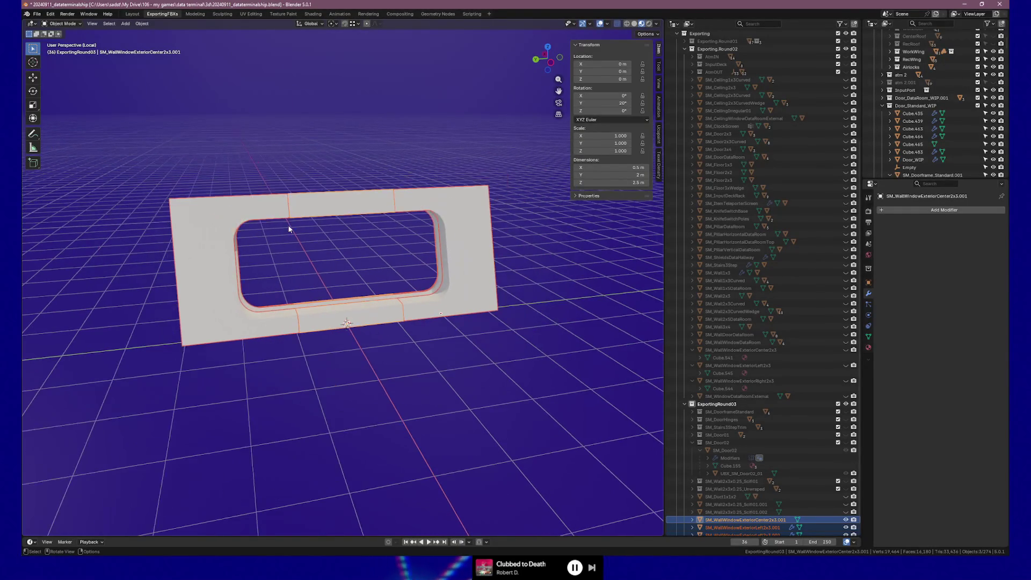
Step: Export the window panel via File > Export > FBX (.fbx) and switch back to Unreal
click(37, 14)
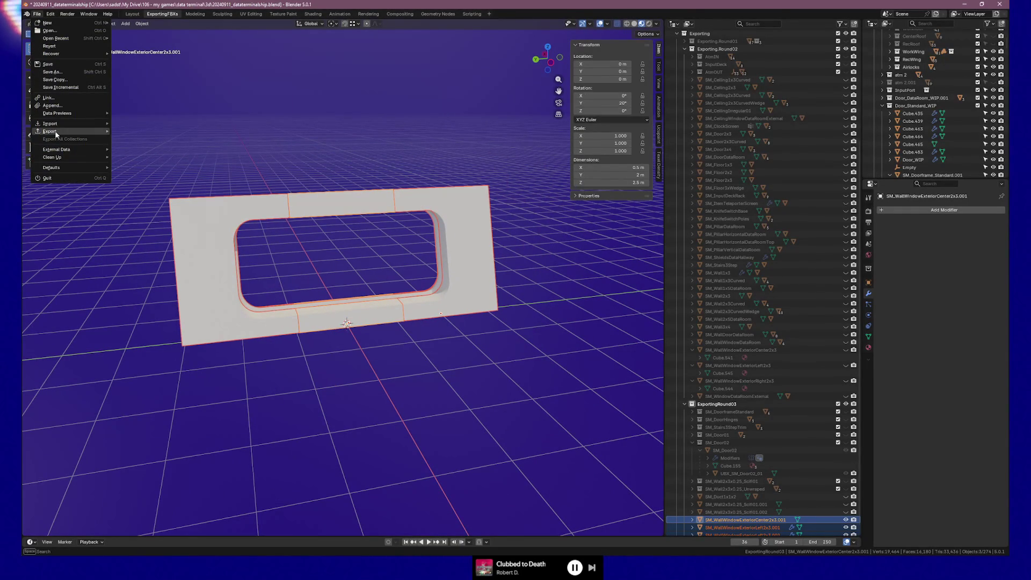
mouse_move(54, 131)
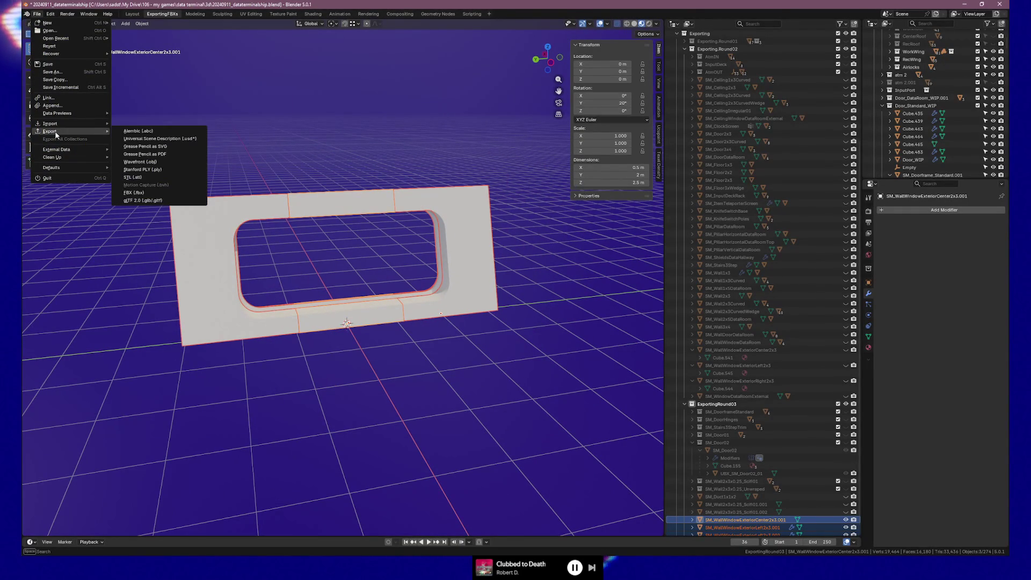
click(144, 192)
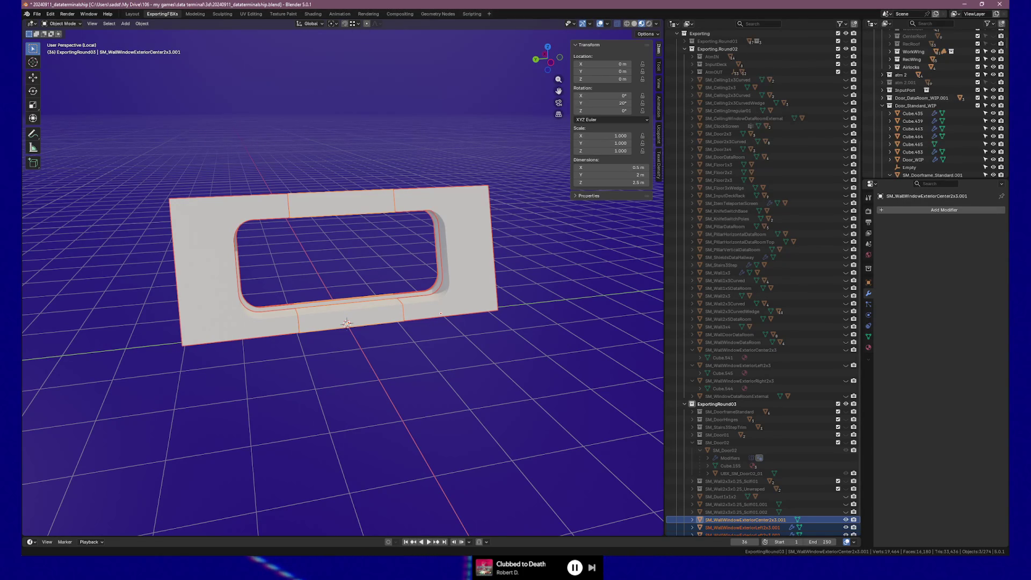
key(alt+Tab)
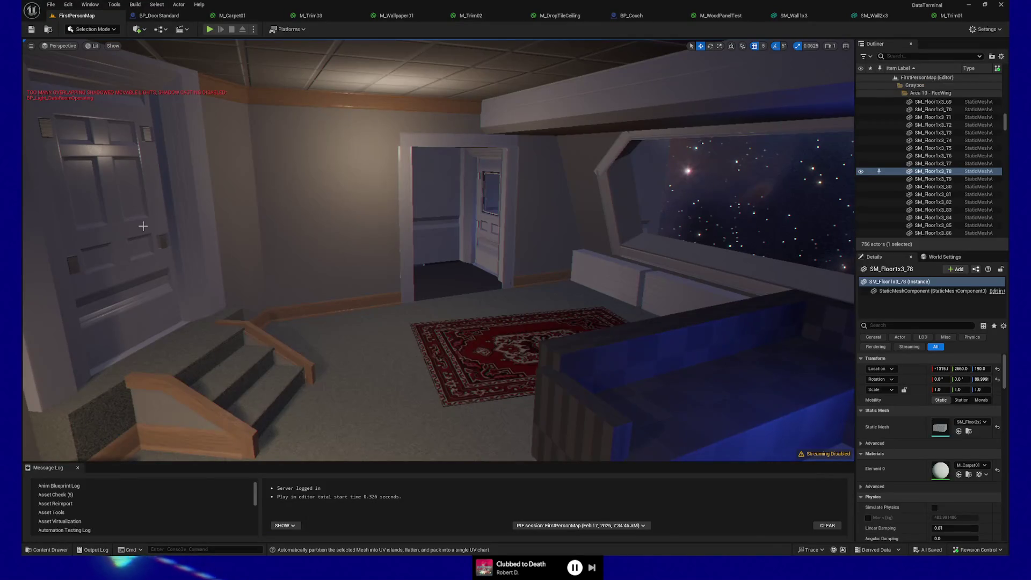
Step: Select the lower, right, top slanted and top trim pieces around the starfield window
drag(462, 248, 618, 226)
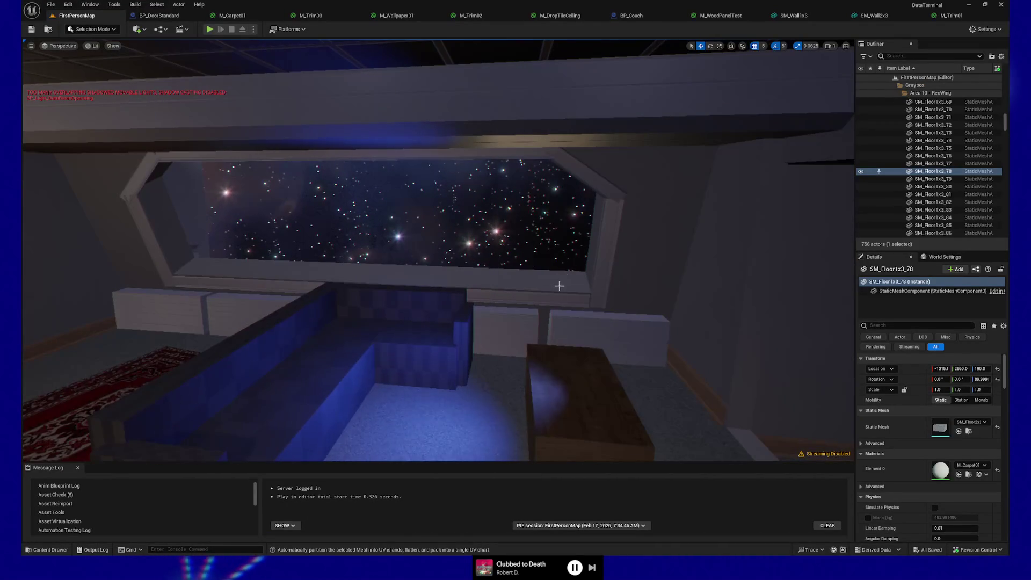
click(569, 294)
ctrl+click(608, 253)
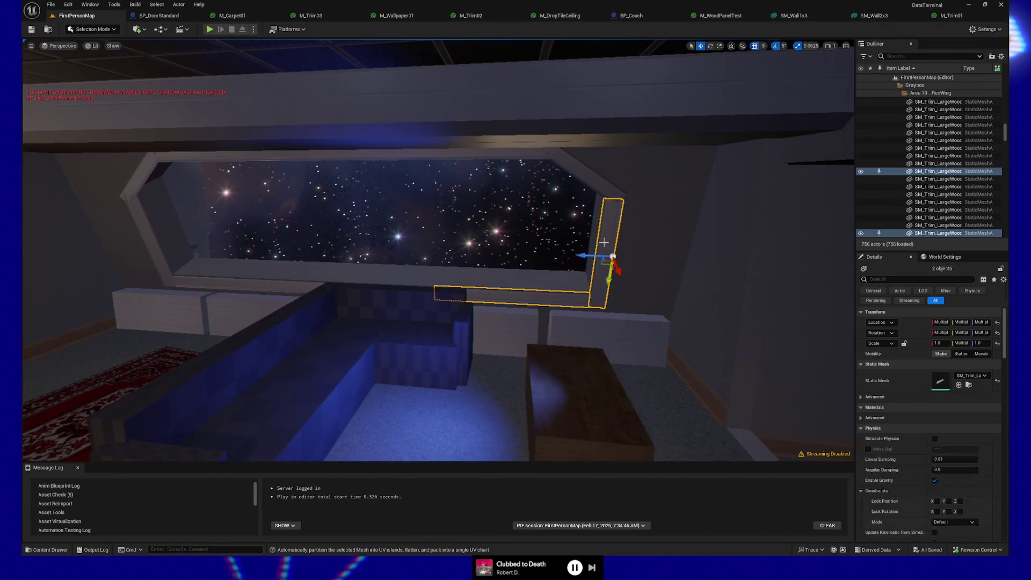
ctrl+click(599, 188)
drag(600, 188, 582, 244)
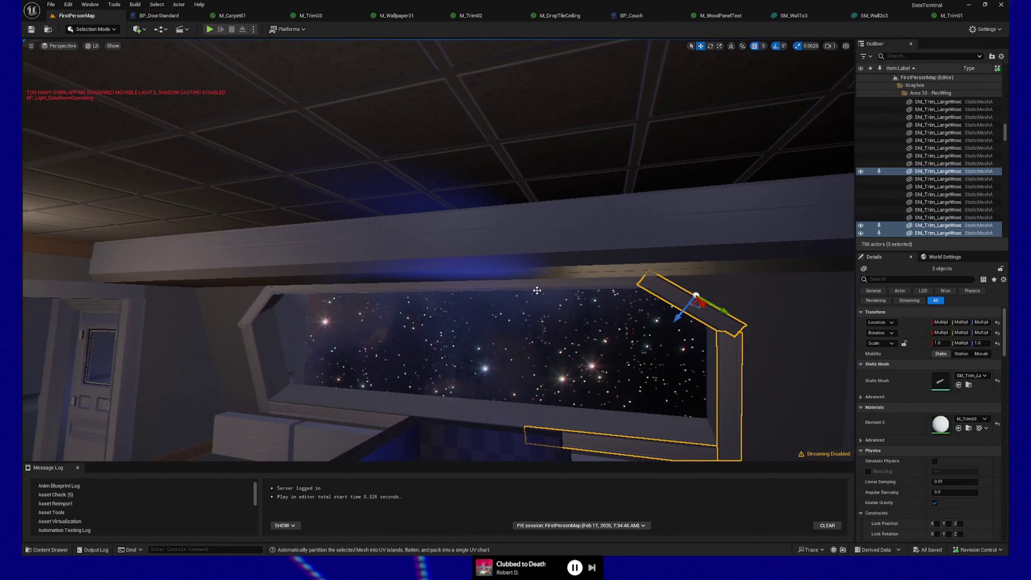
ctrl+click(537, 291)
drag(537, 291, 414, 292)
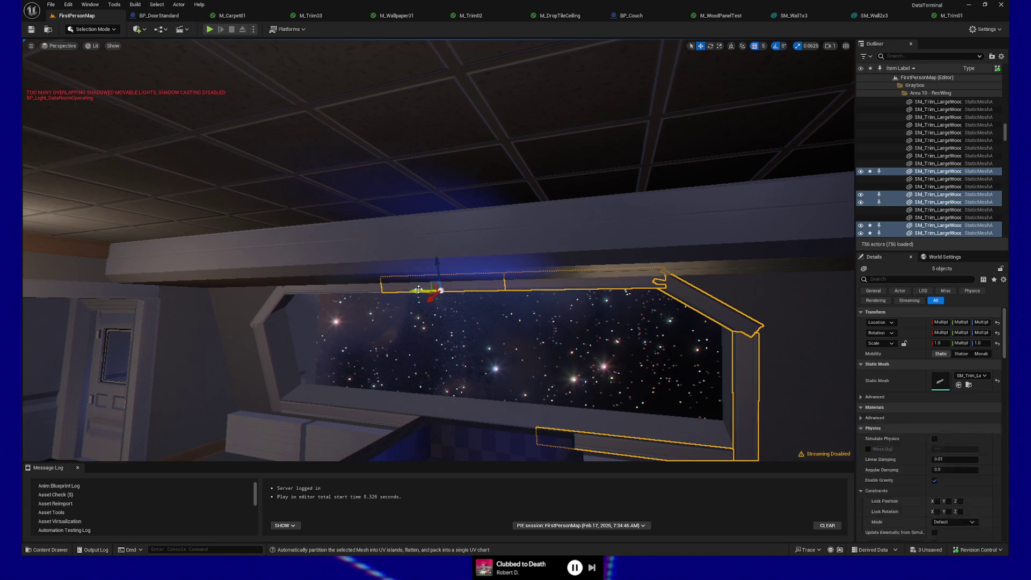
ctrl+click(417, 290)
ctrl+click(323, 291)
Step: Add the left, bottom, sill and right wall pieces, then delete all 13 selected pieces
ctrl+click(275, 301)
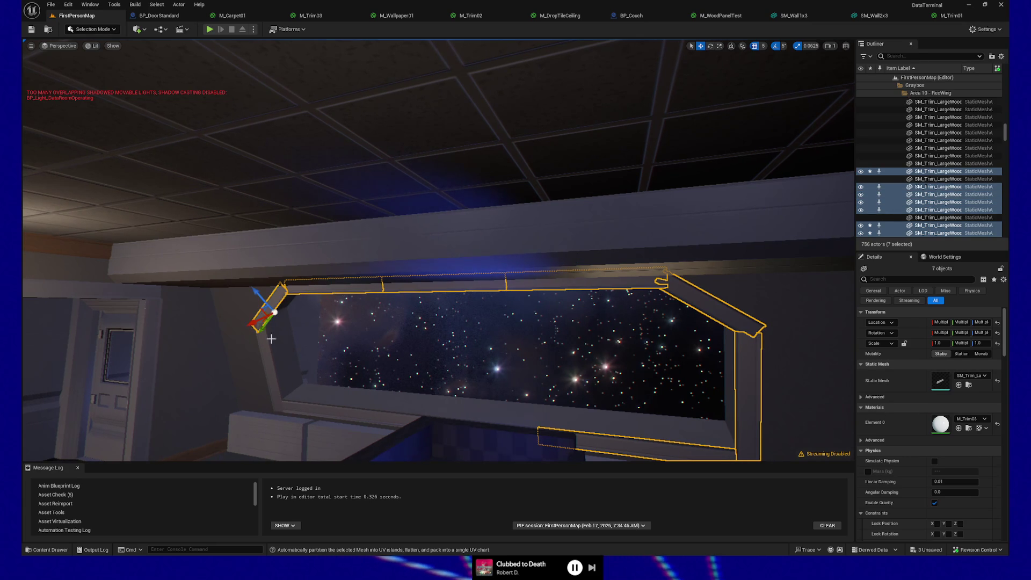
ctrl+click(268, 365)
ctrl+click(390, 413)
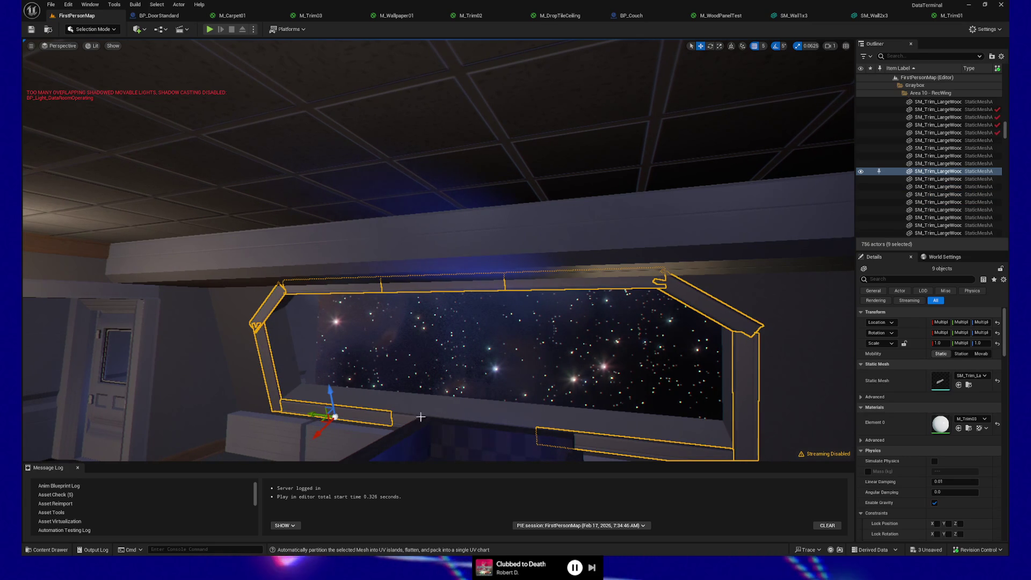
ctrl+click(454, 413)
ctrl+click(413, 407)
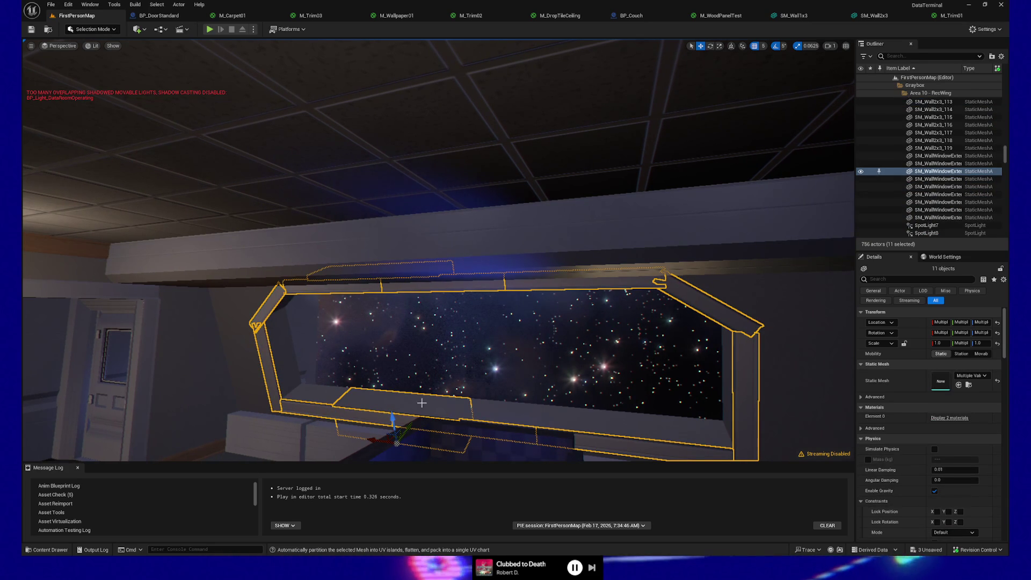
ctrl+click(542, 411)
ctrl+click(699, 423)
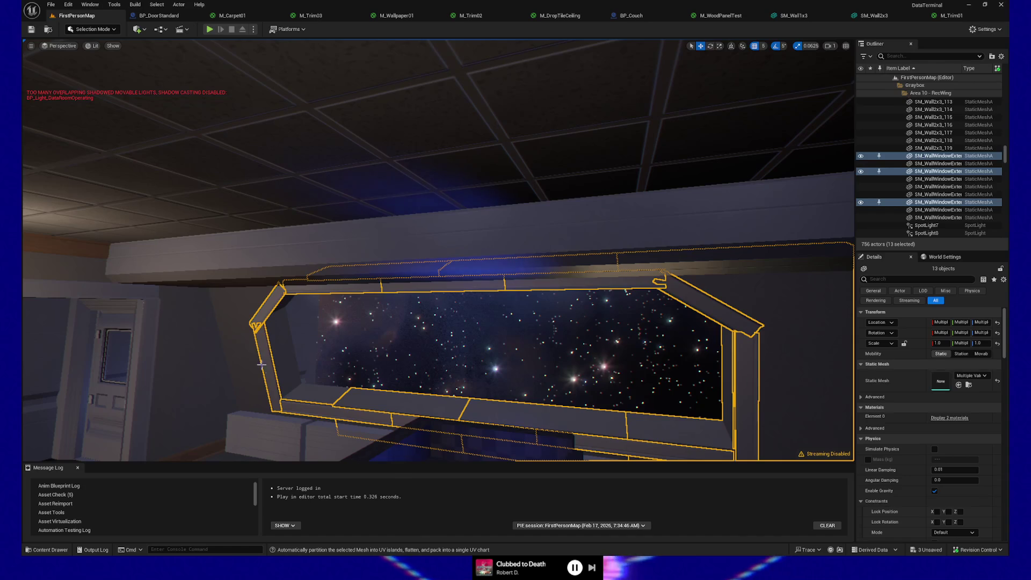
key(Delete)
Step: Import the window FBX into Content/Meshes/grayboxes as the SM_Test_Window static mesh
scroll(292, 390, up, 5)
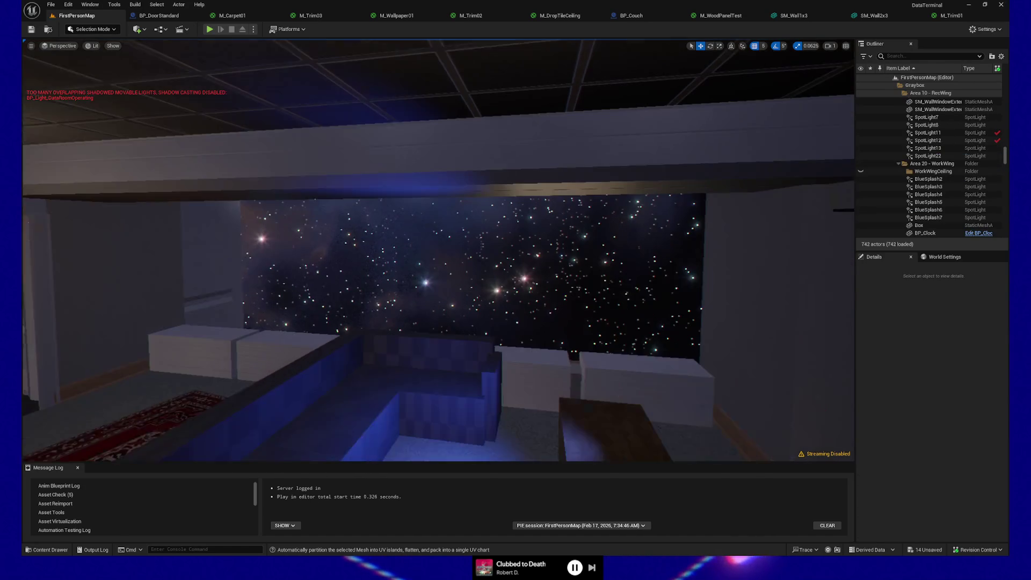
click(45, 550)
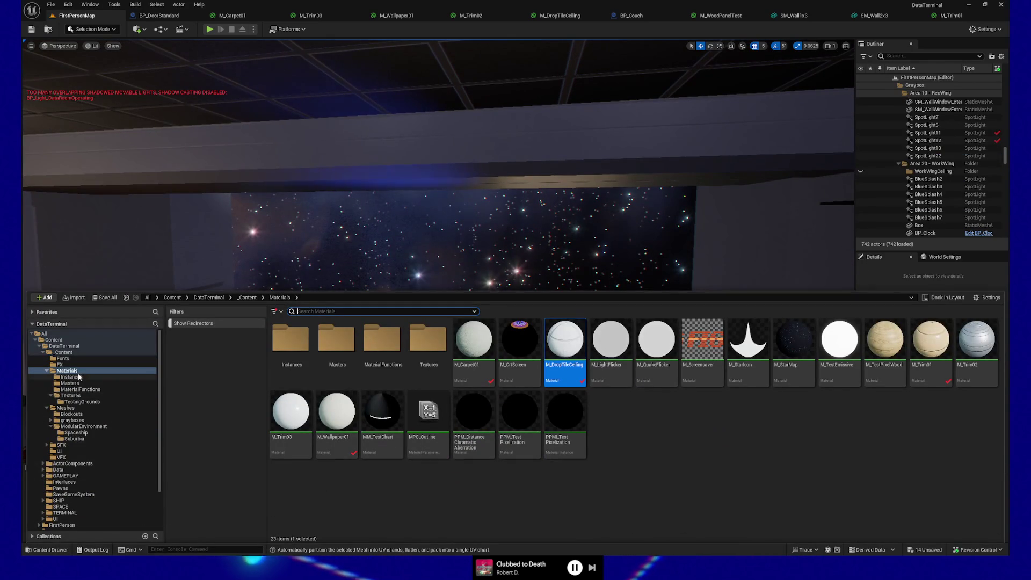
click(71, 420)
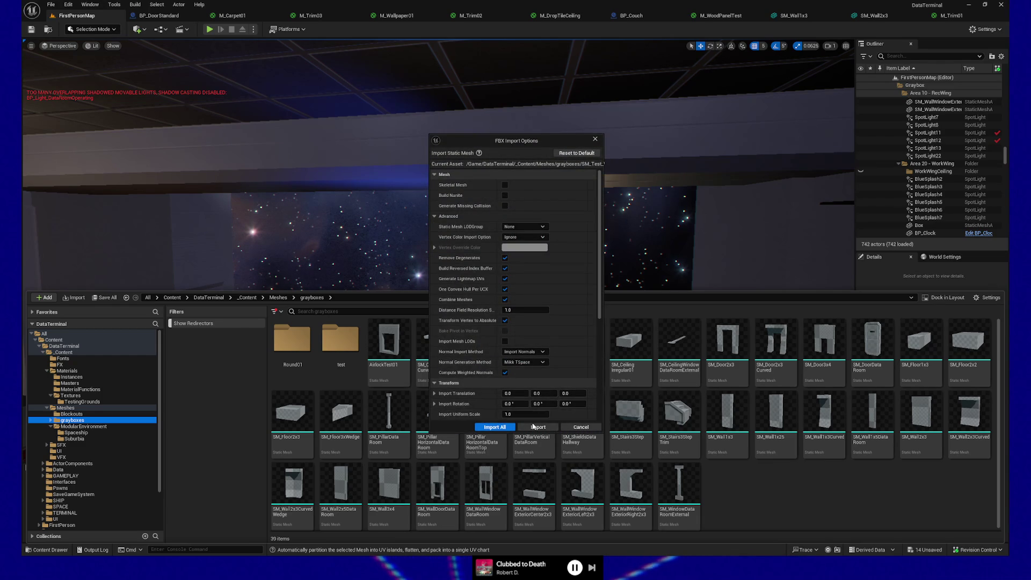
click(535, 426)
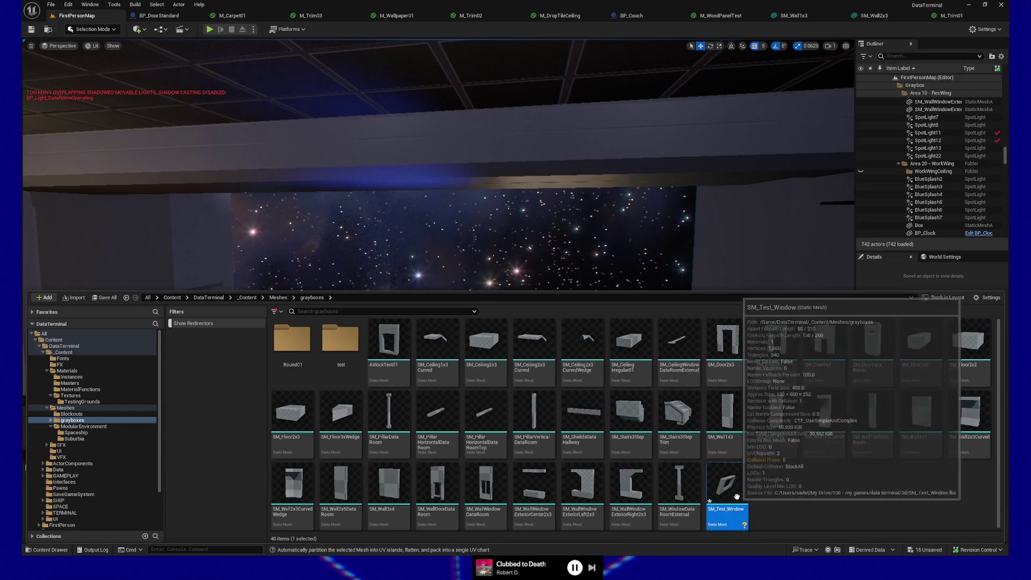
Step: Place SM_Test_Window in the lounge, rotate it -90° on Z, and slide it into the starfield wall
mouse_move(736, 496)
mouse_down()
mouse_move(456, 322)
mouse_move(197, 300)
mouse_move(225, 376)
mouse_move(233, 370)
mouse_up()
key(f)
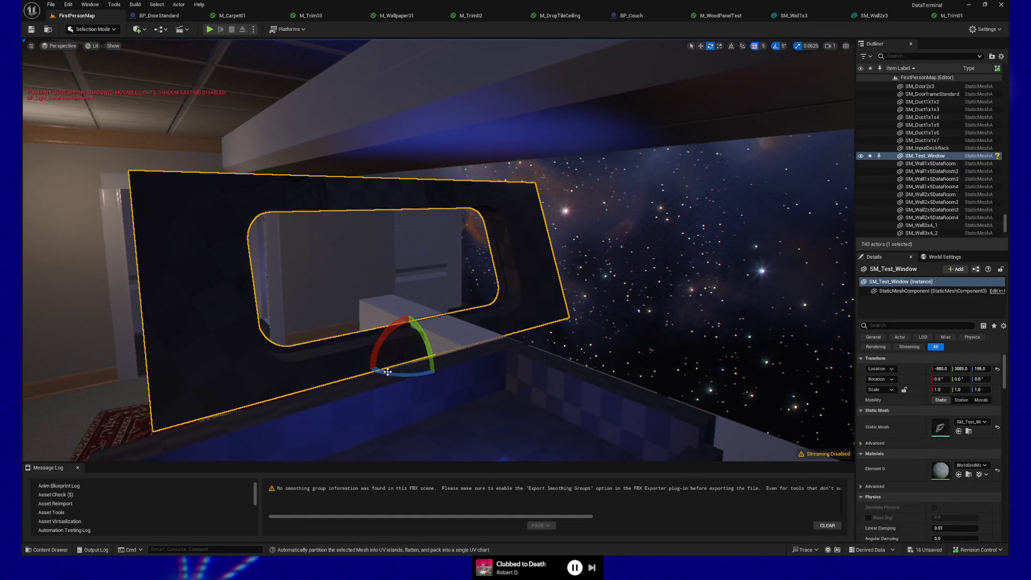
mouse_move(387, 372)
mouse_down()
mouse_move(368, 370)
mouse_move(381, 357)
mouse_move(477, 372)
mouse_move(487, 320)
mouse_up()
key(w)
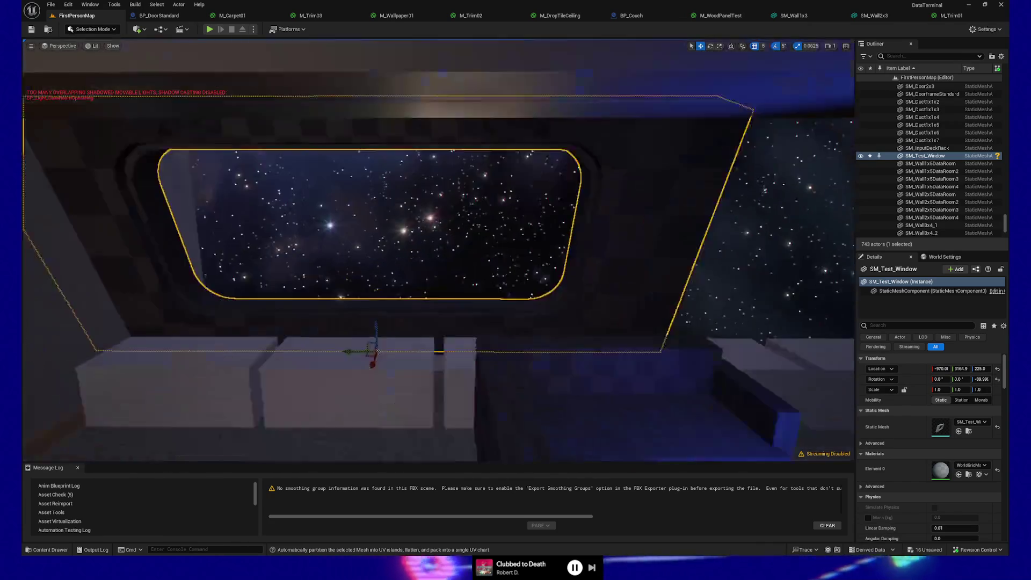
key(s)
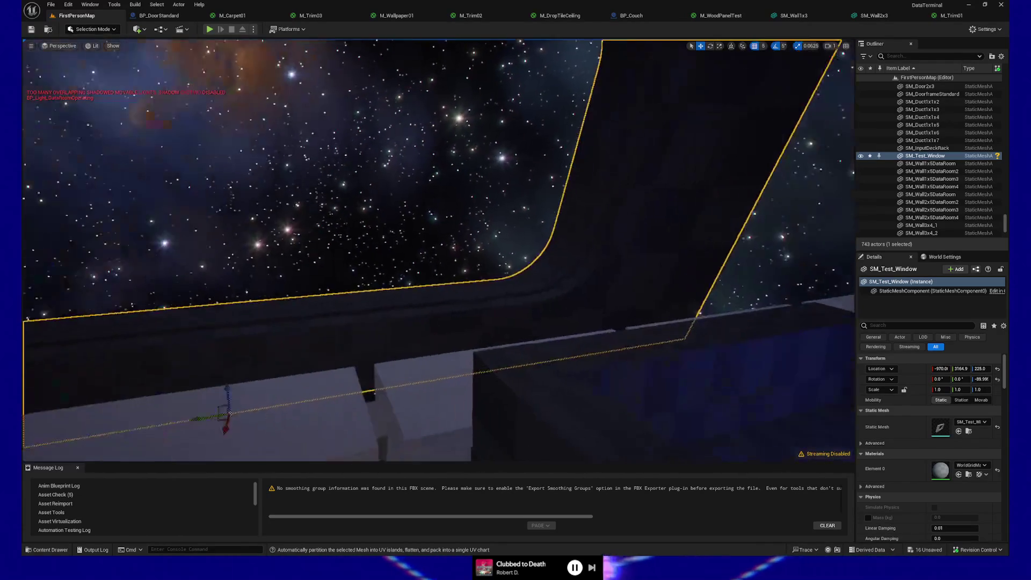
key(s)
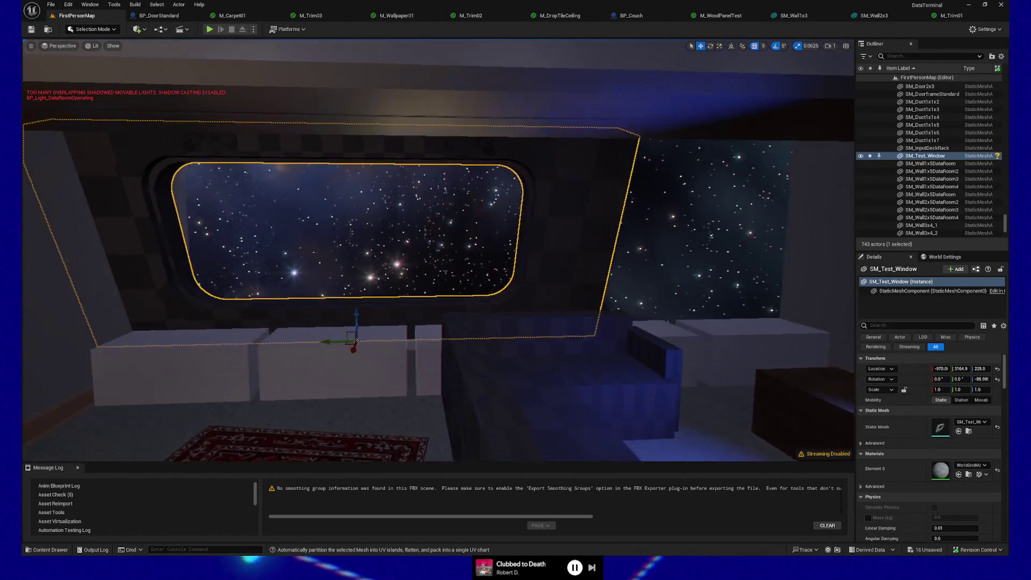
mouse_move(303, 337)
mouse_down()
mouse_move(260, 342)
mouse_move(795, 329)
mouse_move(540, 324)
mouse_move(563, 325)
mouse_move(535, 354)
mouse_up()
Step: Apply the M_Wallpaper01 material to both SM_Test_Window panels
click(271, 432)
drag(271, 432, 342, 402)
click(531, 216)
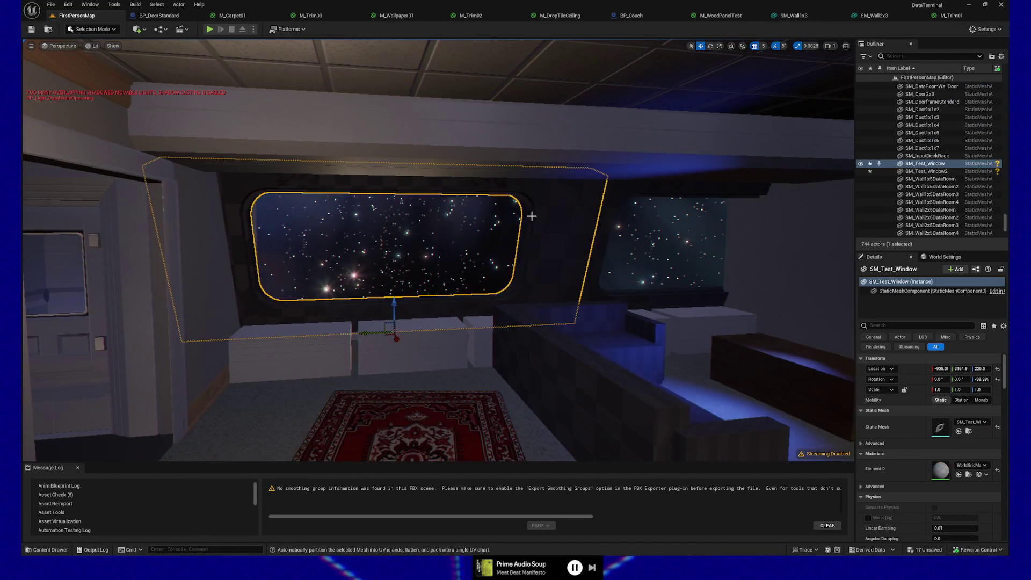
ctrl+click(615, 194)
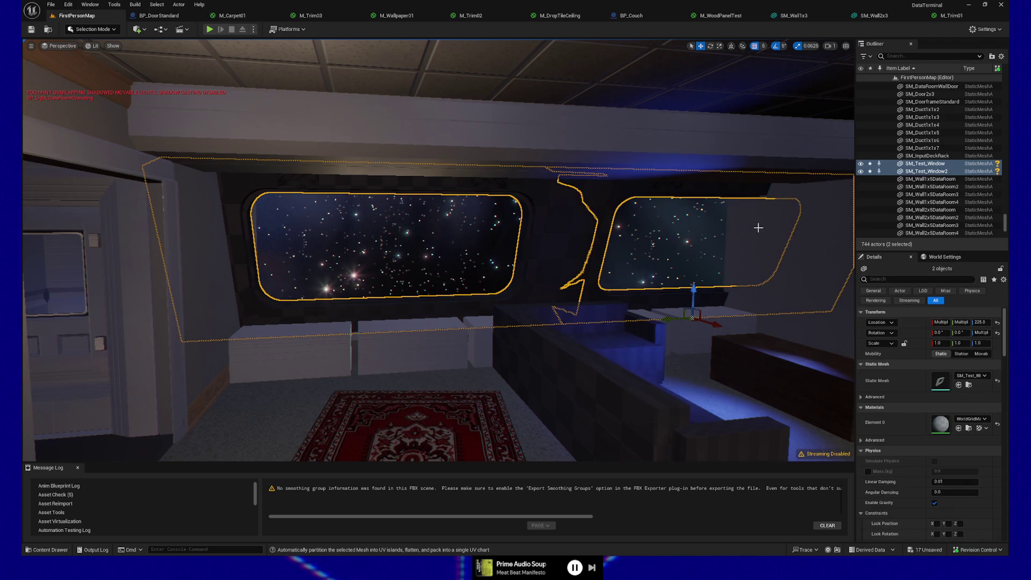
click(964, 419)
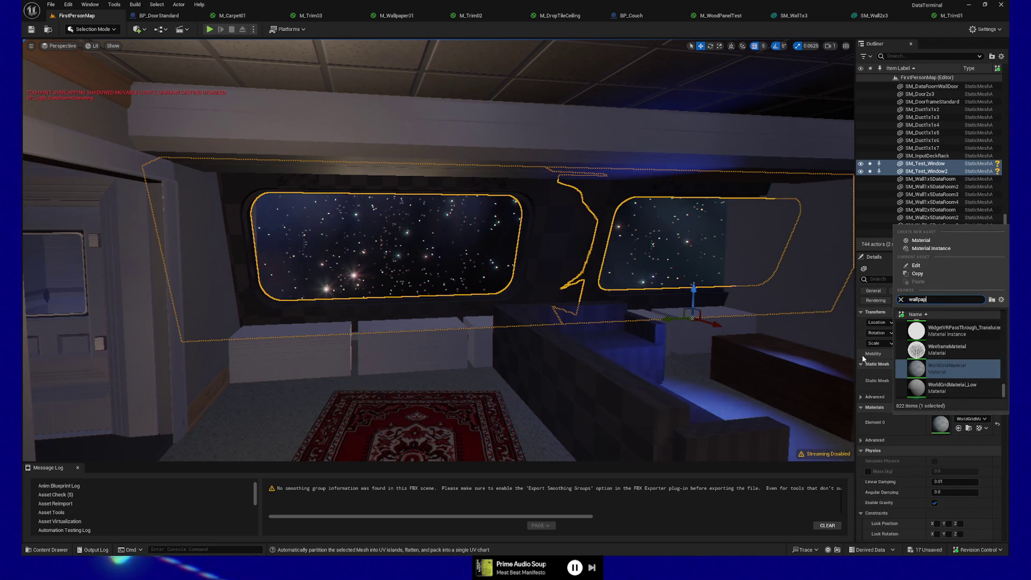
click(952, 330)
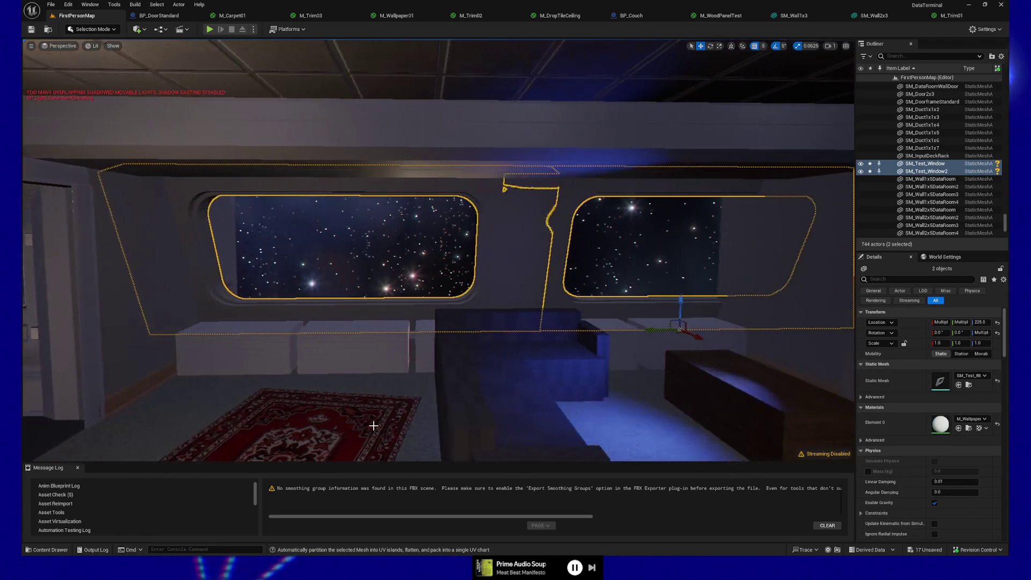
Step: Slide SM_Test_Window2 to X -1500, then shift both windows right along the wall
click(423, 404)
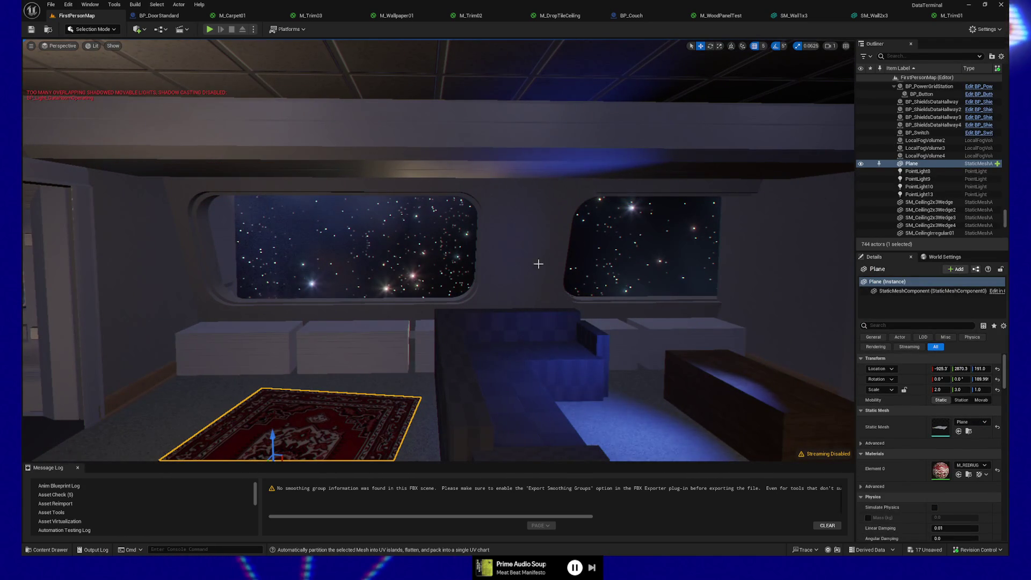
click(562, 216)
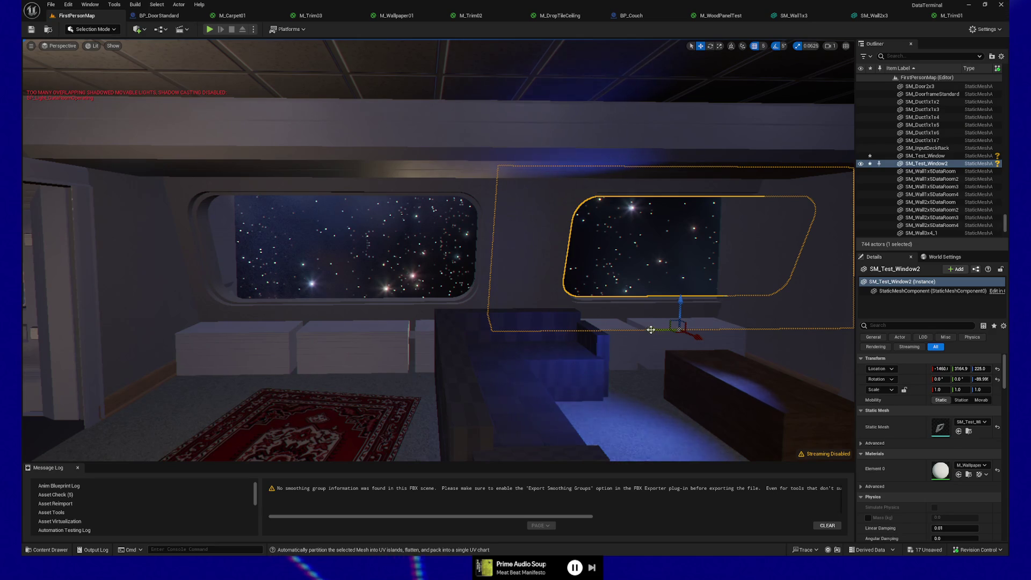
mouse_move(651, 330)
mouse_down()
mouse_move(710, 327)
mouse_move(698, 326)
mouse_up()
drag(513, 343, 507, 277)
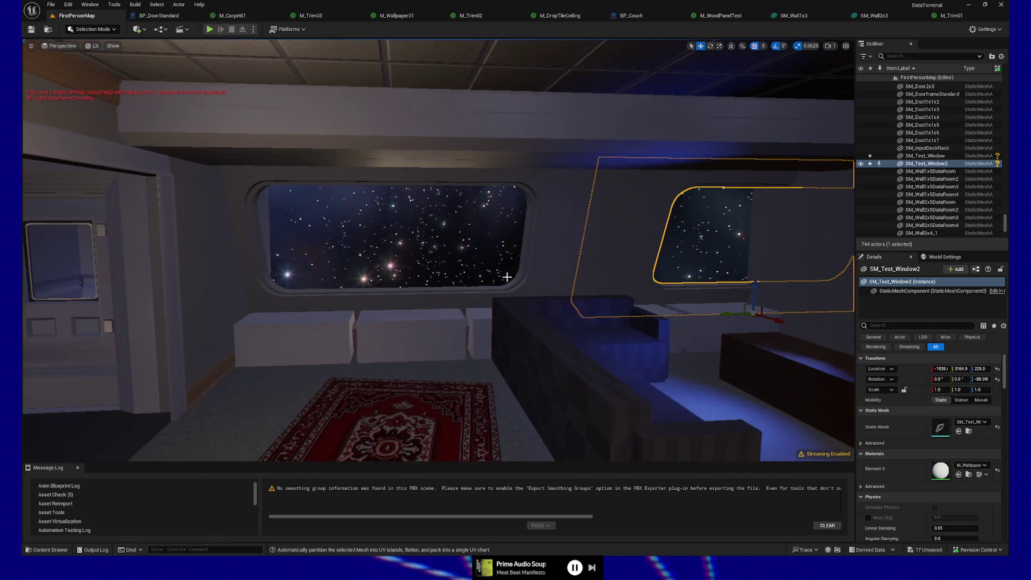
ctrl+click(542, 267)
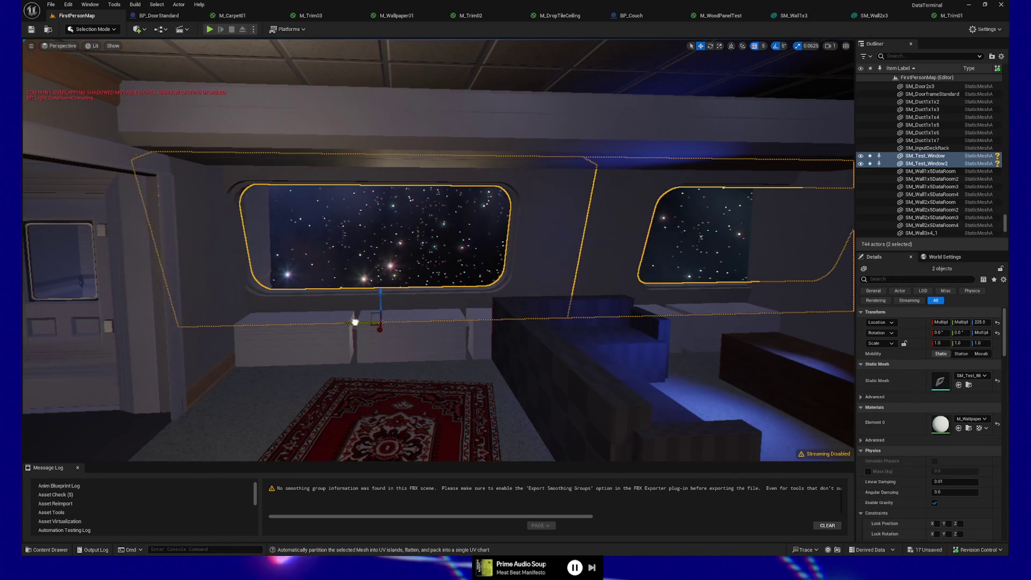
mouse_move(315, 325)
mouse_down()
mouse_move(442, 323)
mouse_move(419, 323)
mouse_up()
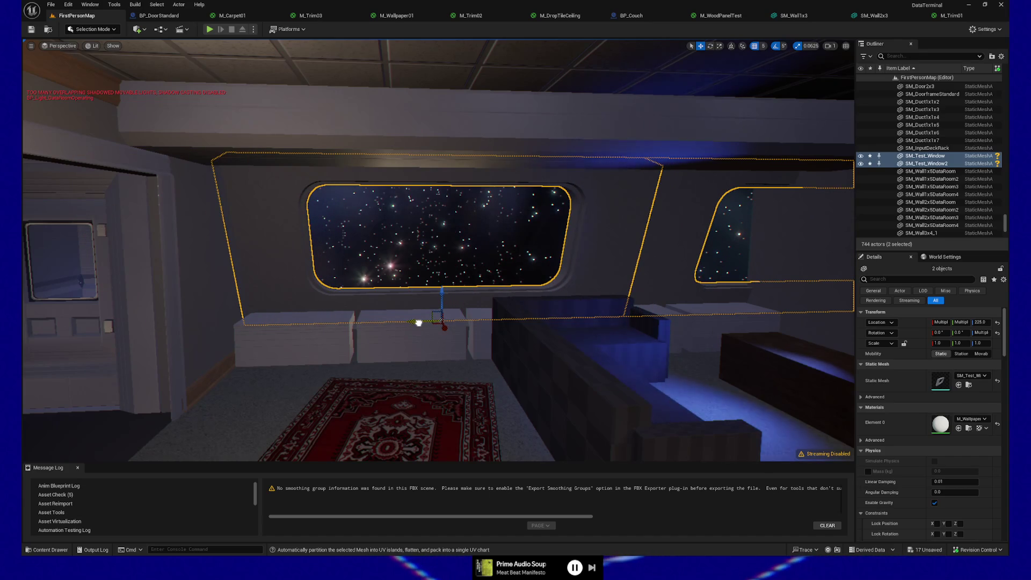
click(375, 420)
mouse_move(375, 420)
mouse_down()
mouse_move(376, 398)
mouse_move(408, 376)
mouse_move(386, 344)
mouse_move(515, 343)
mouse_move(397, 344)
mouse_move(497, 373)
mouse_up()
click(497, 373)
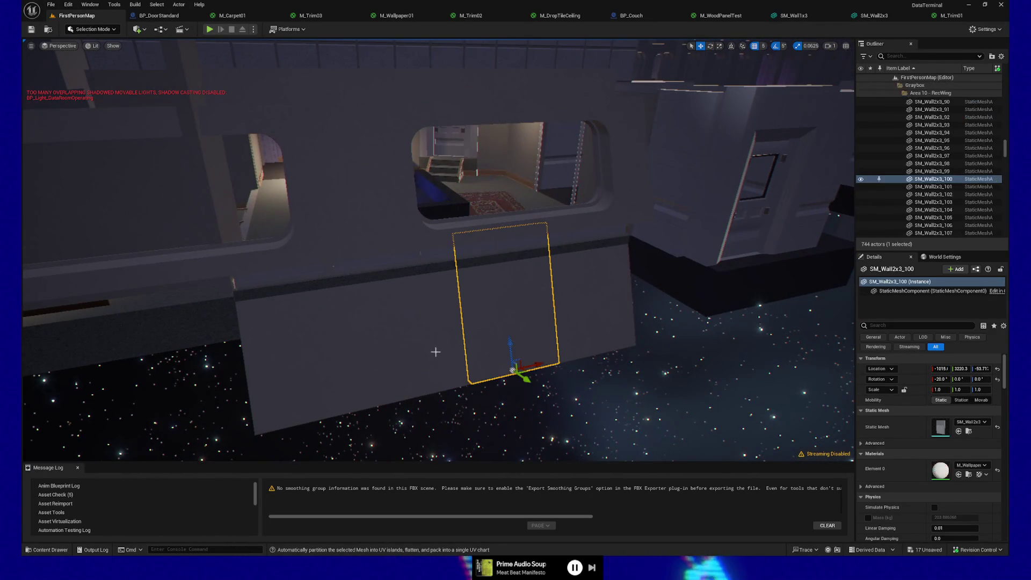
ctrl+click(439, 336)
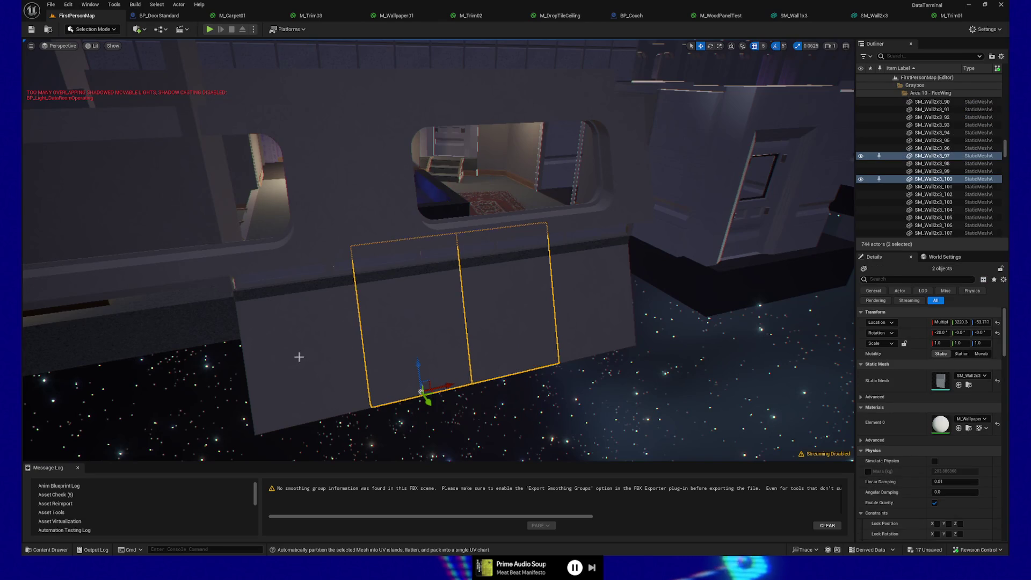
ctrl+click(592, 308)
mouse_move(592, 308)
mouse_down()
mouse_move(592, 290)
mouse_move(592, 311)
mouse_move(357, 445)
mouse_move(341, 418)
mouse_up()
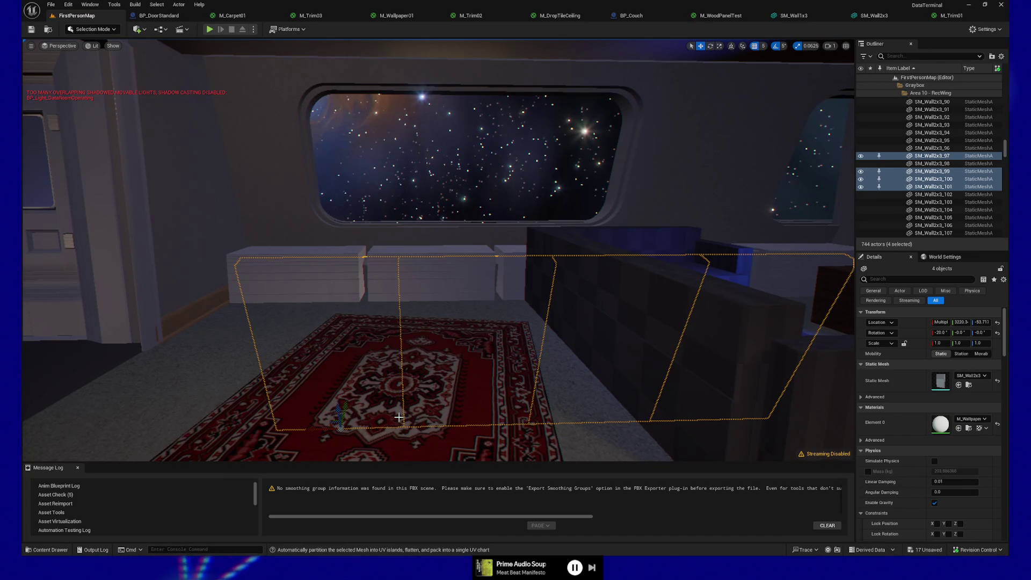
click(381, 349)
Step: Try Play From Here on the rug, then stop and frame the rug in the viewport
right_click(390, 428)
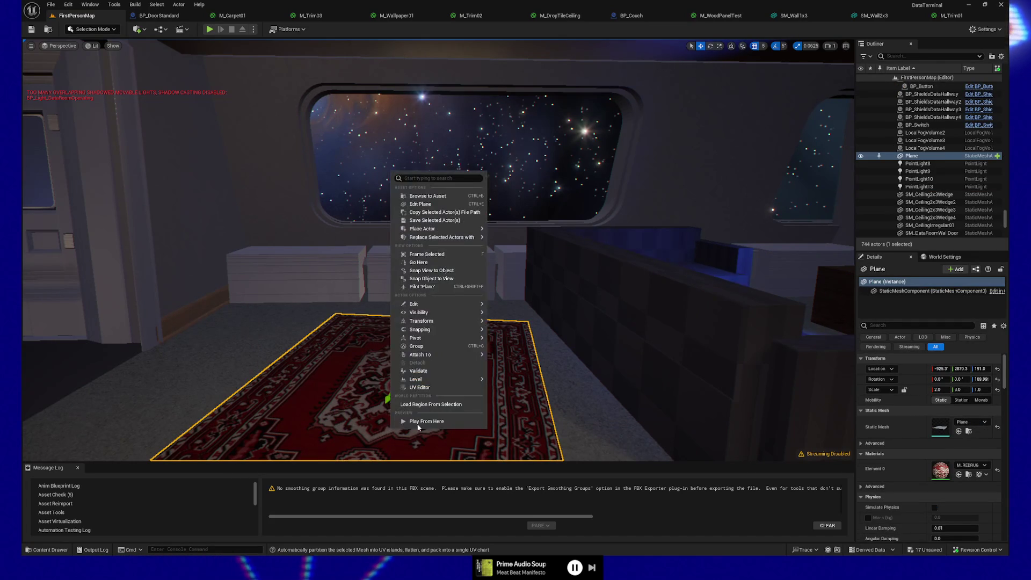
click(418, 421)
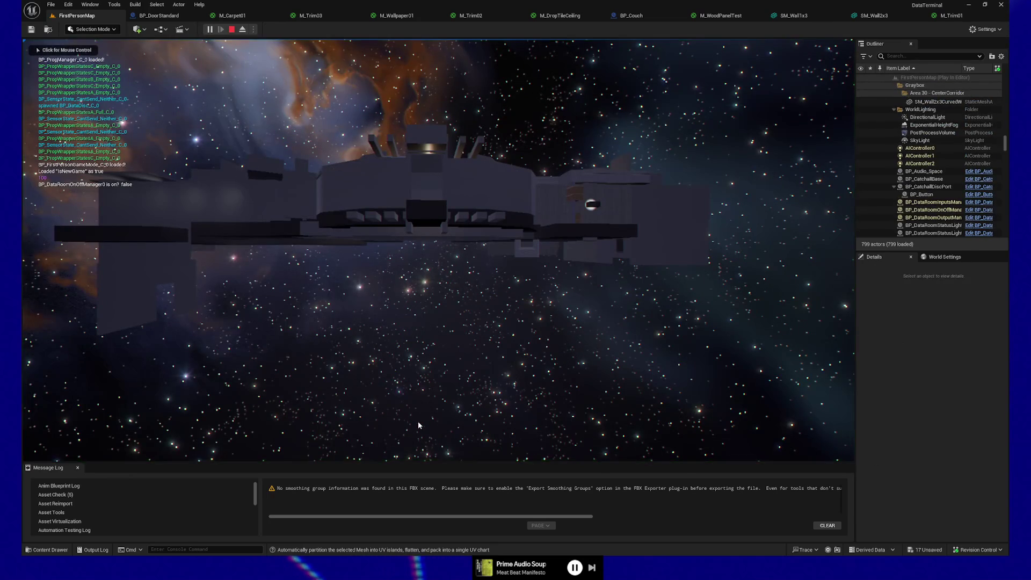
key(Escape)
key(f)
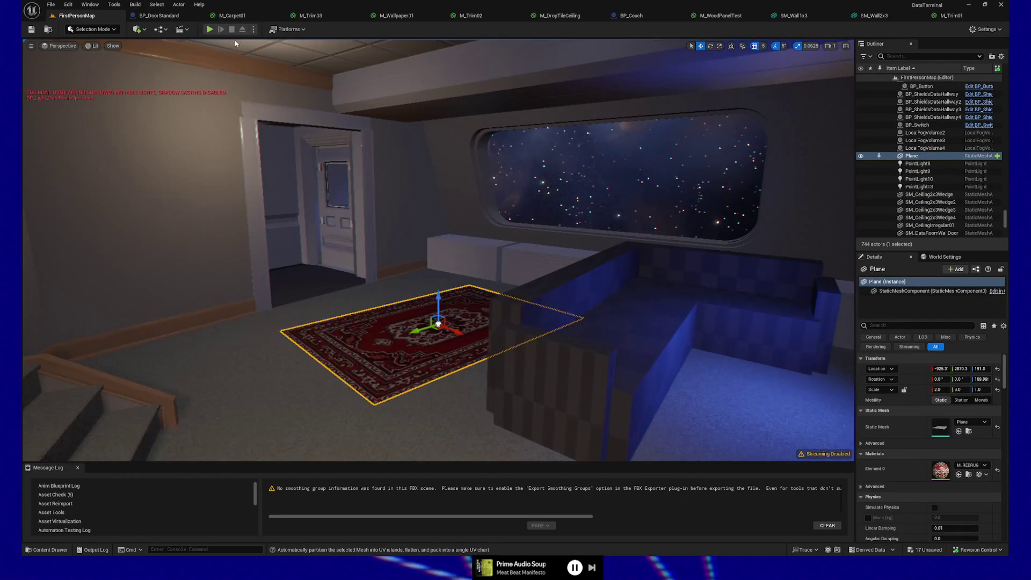
Step: Play the level and walk through the lounge toward the starfield window and benches
click(210, 30)
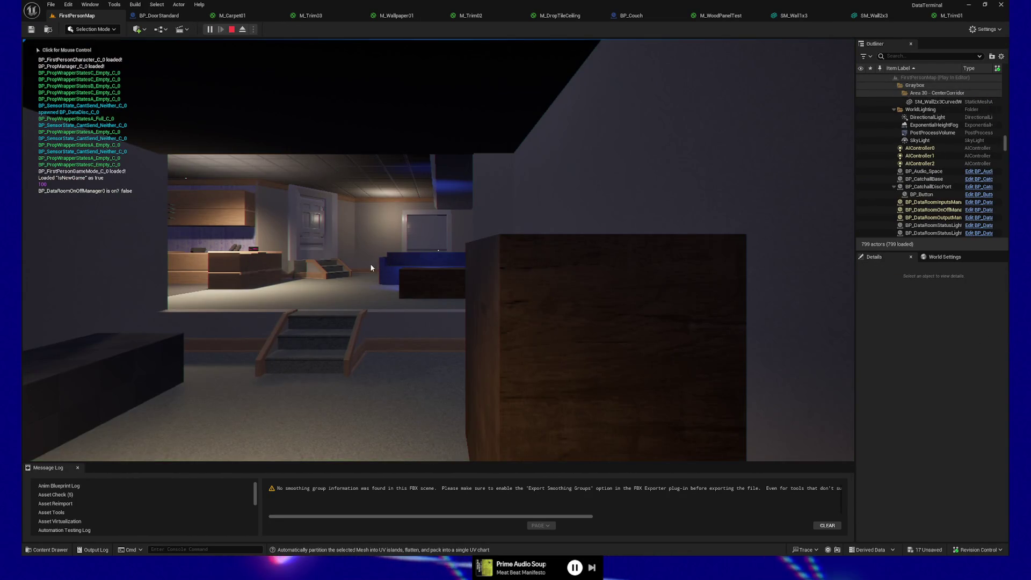
click(390, 338)
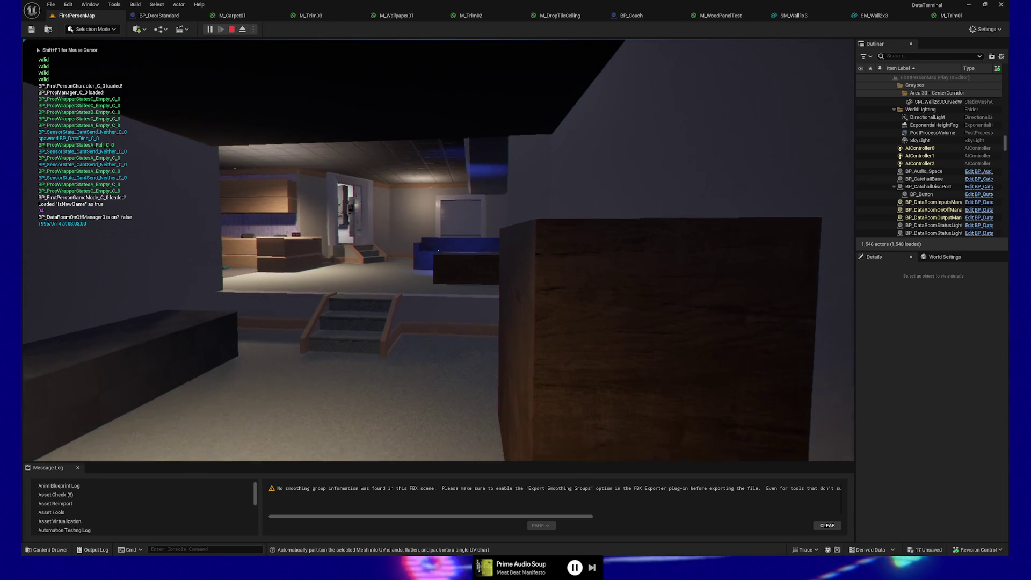
key(w)
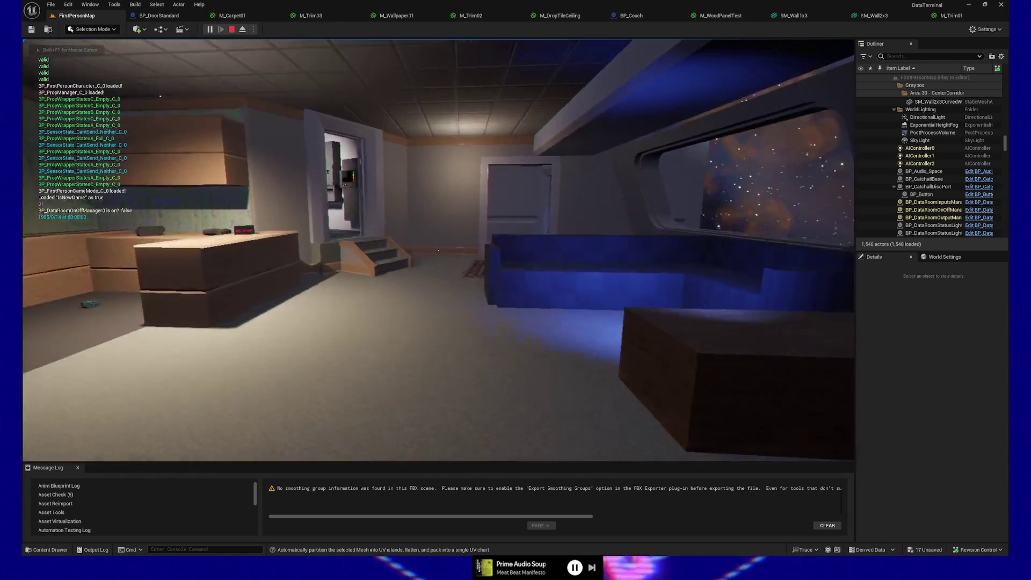
mouse_move(438, 250)
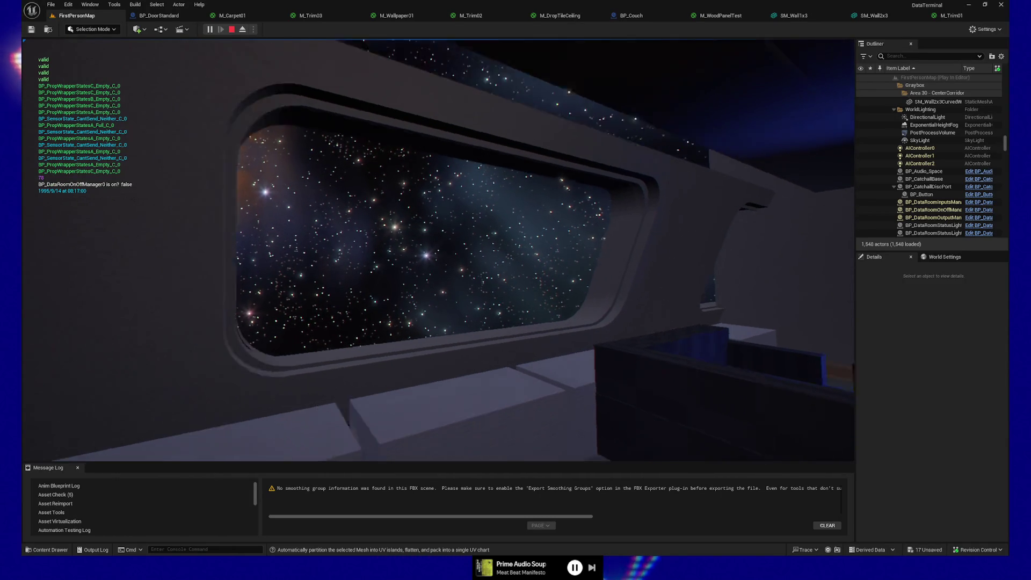
key(w)
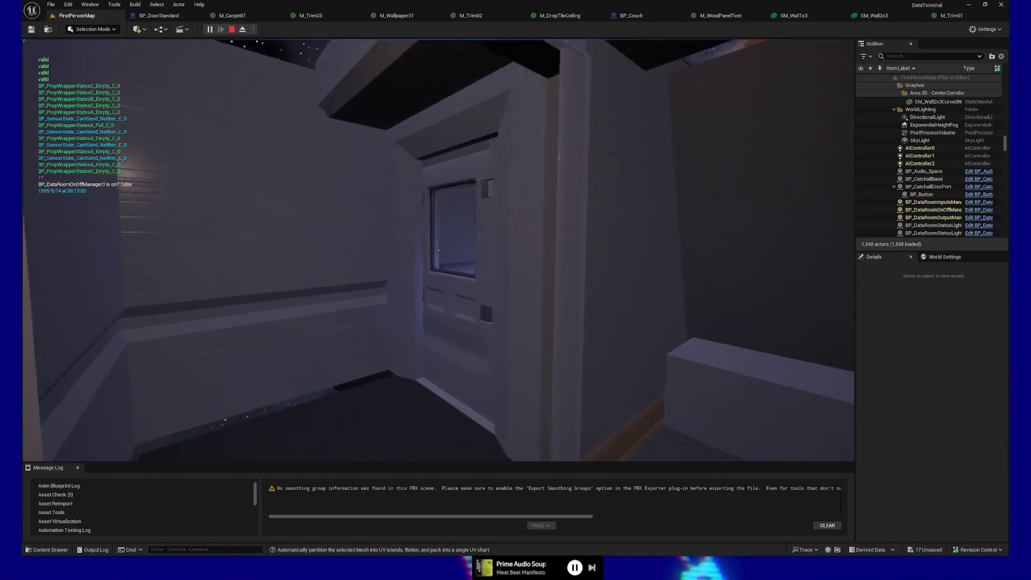
key(w)
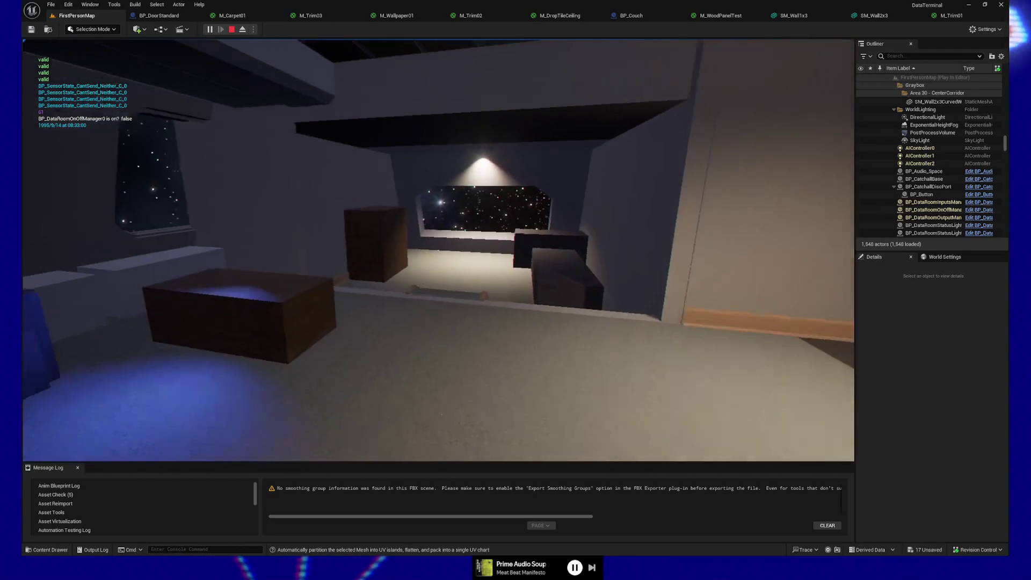
key(w)
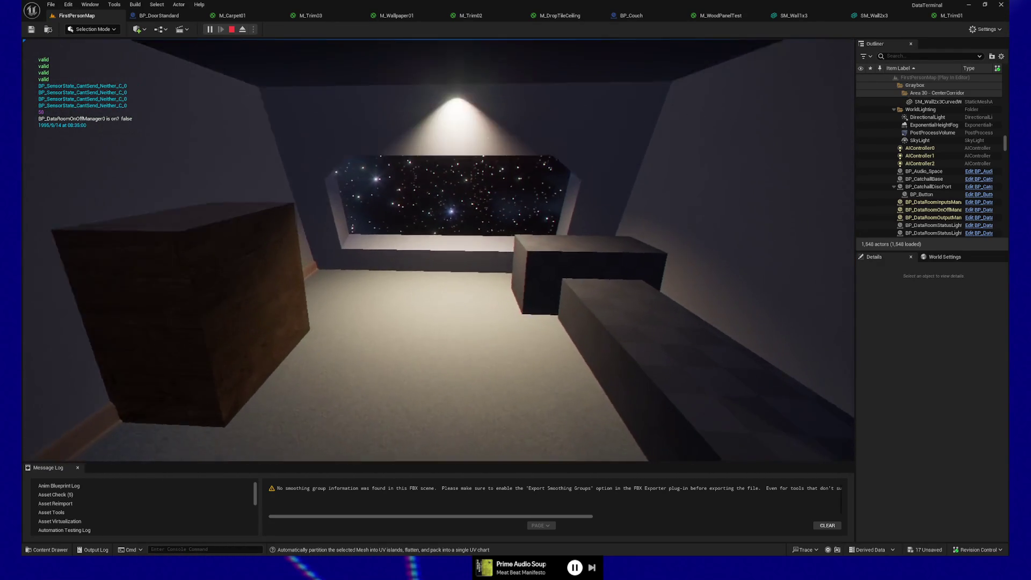
key(s)
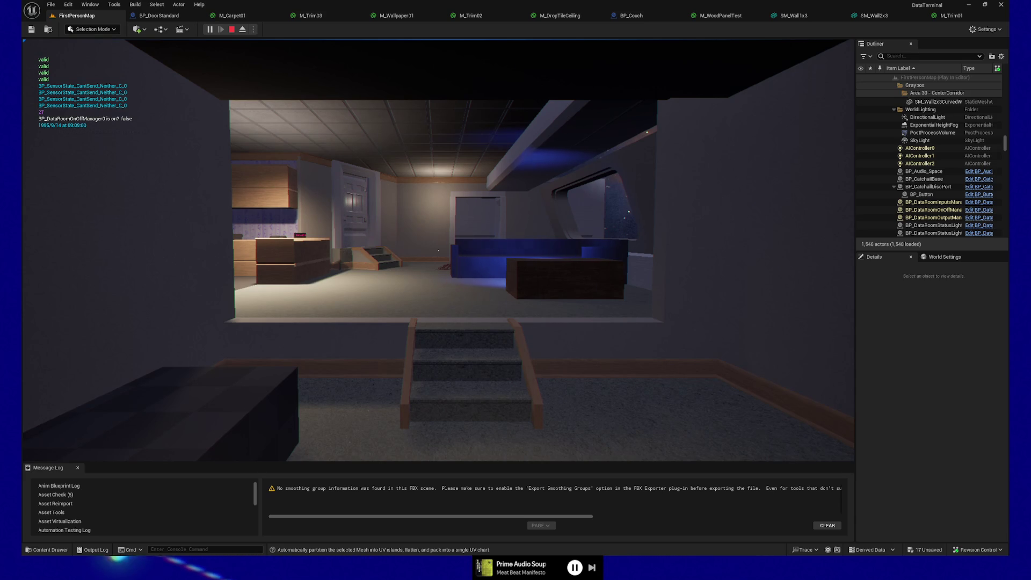
Step: Walk down the steps past the couch to the window ledge, sidestepping near the stairs
key(w)
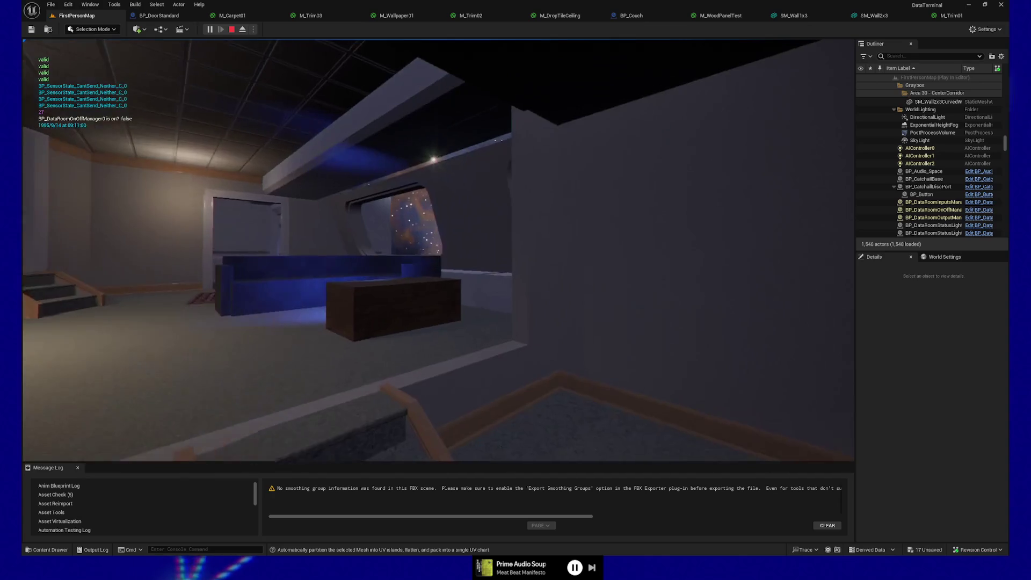
key(w)
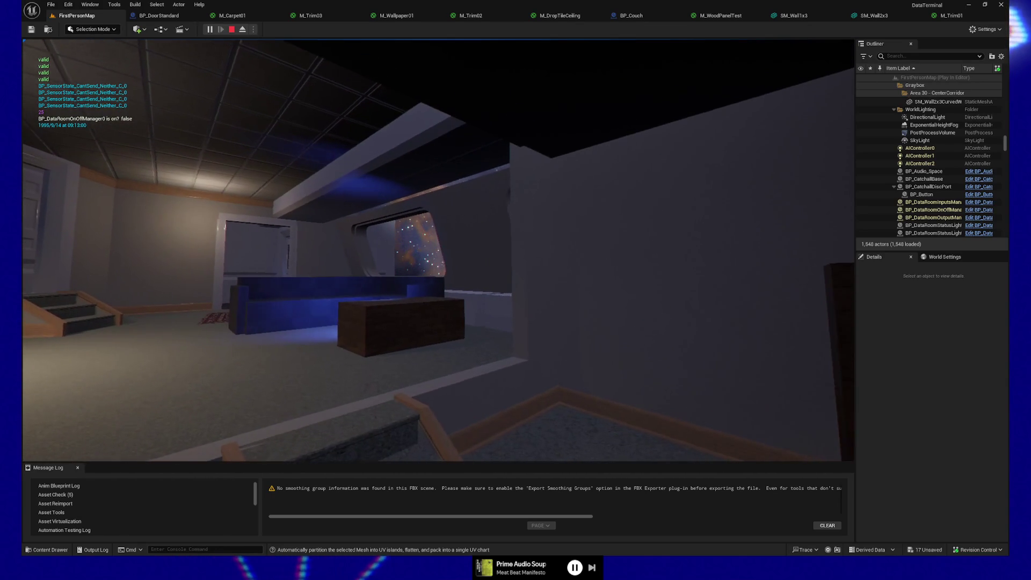
key(w)
key(w)
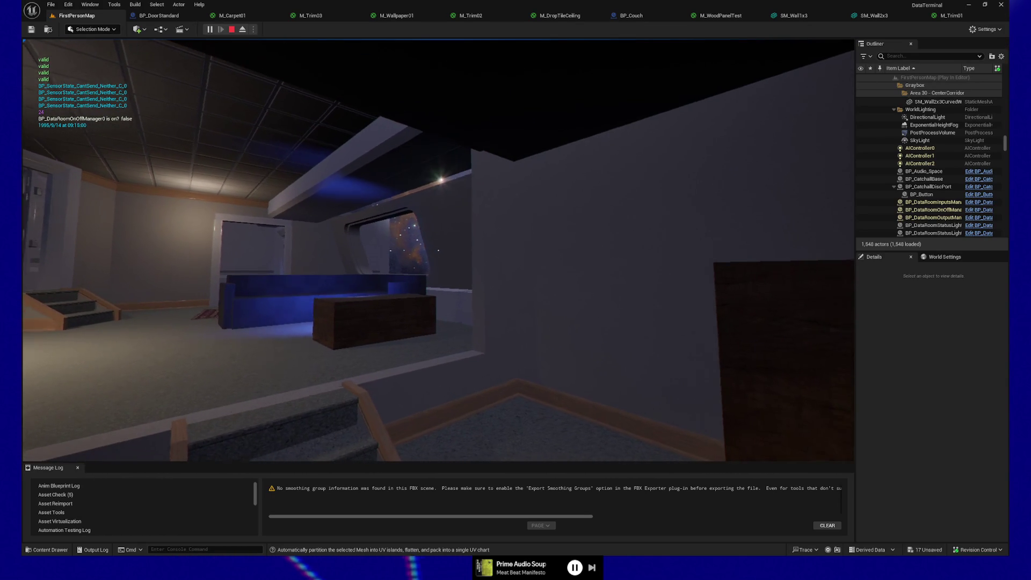
key(w)
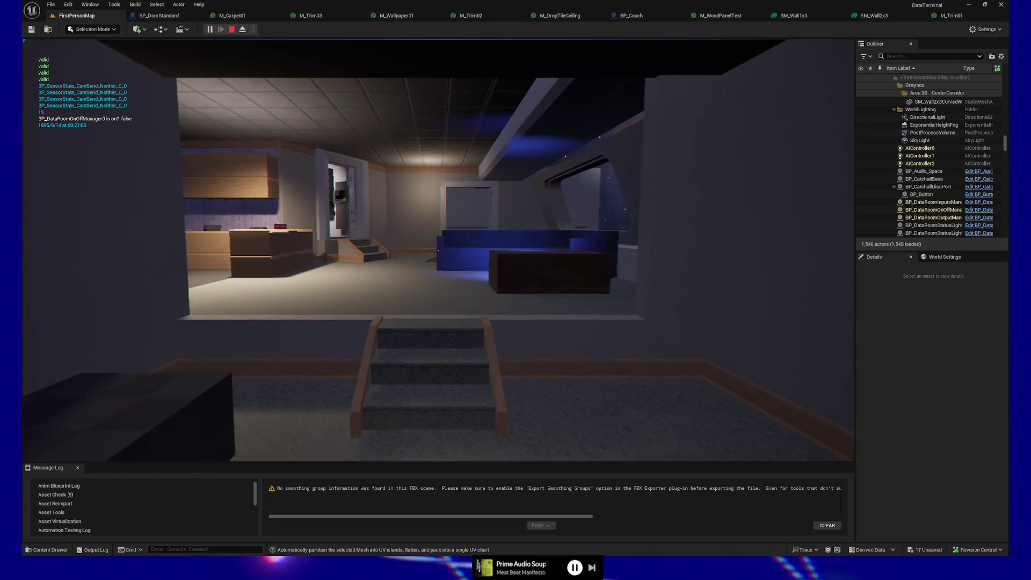
key(w)
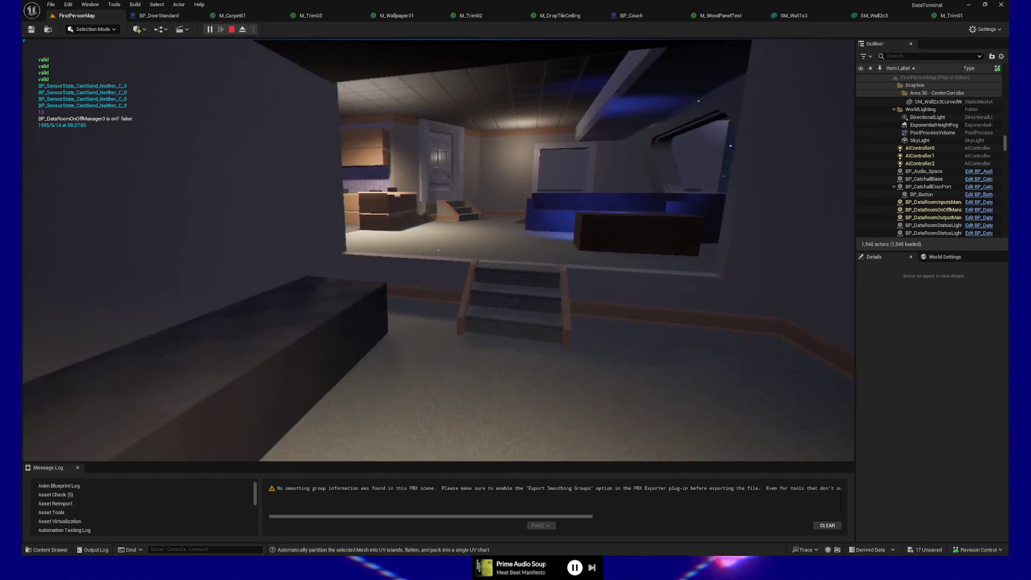
key(w)
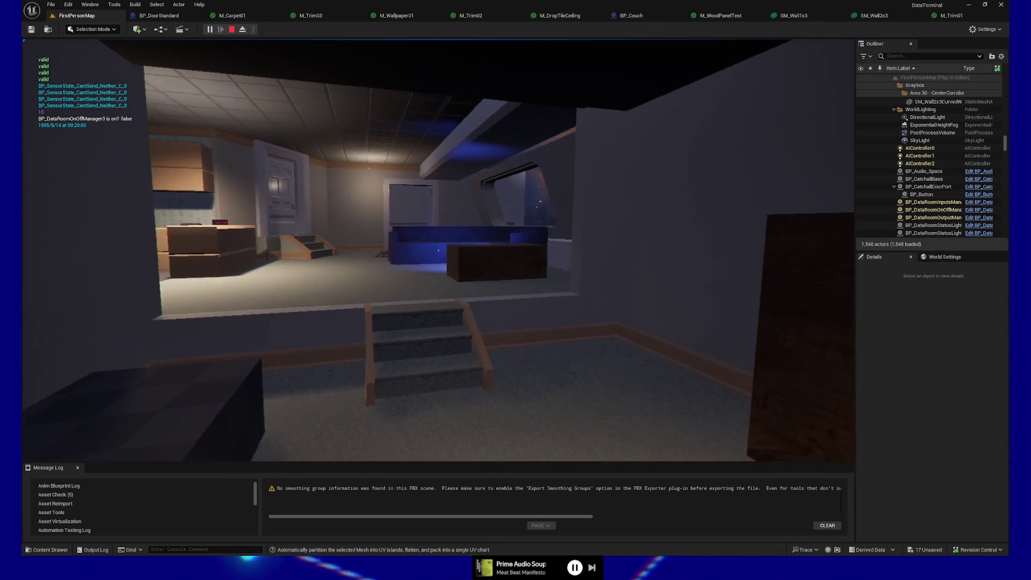
key(w)
key(a)
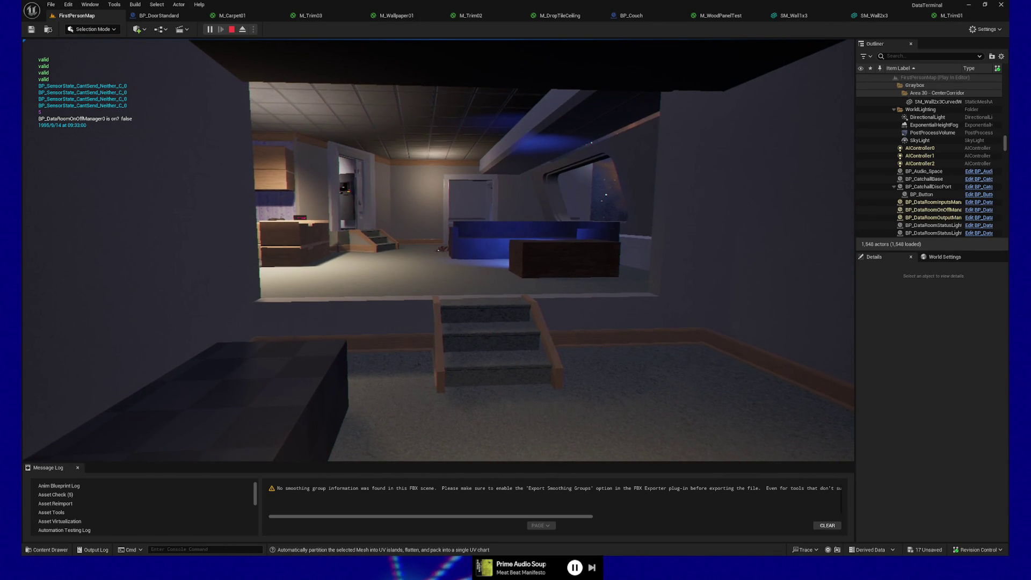
key(d)
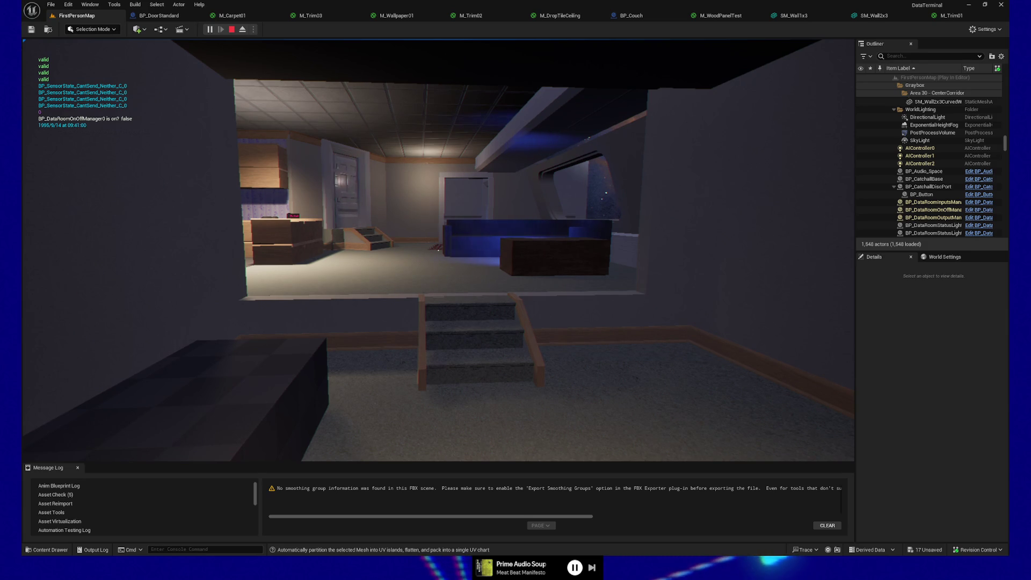
key(w)
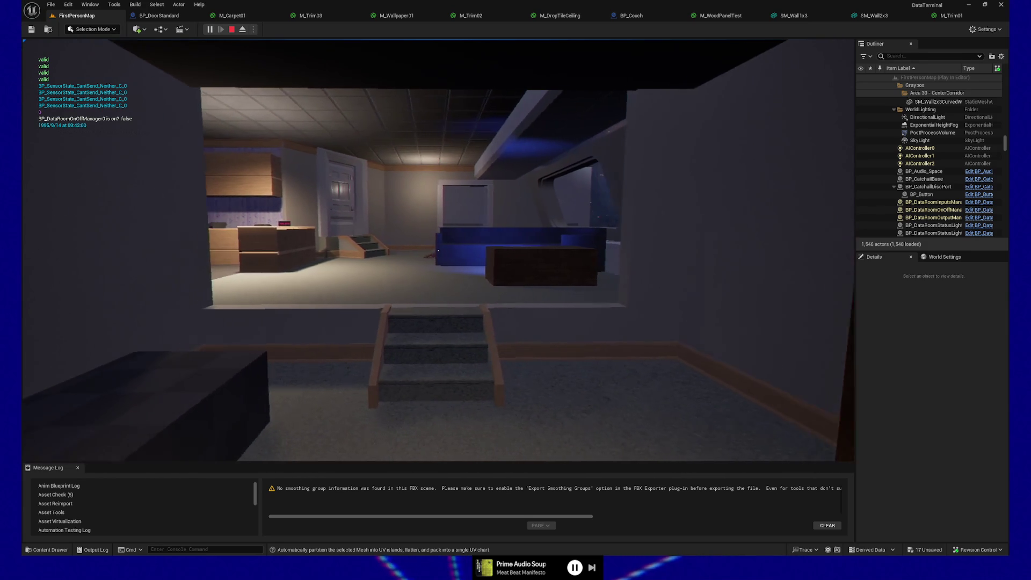
Step: Walk around the lounge, checking the couch, star window, rug and open doorway
key(w)
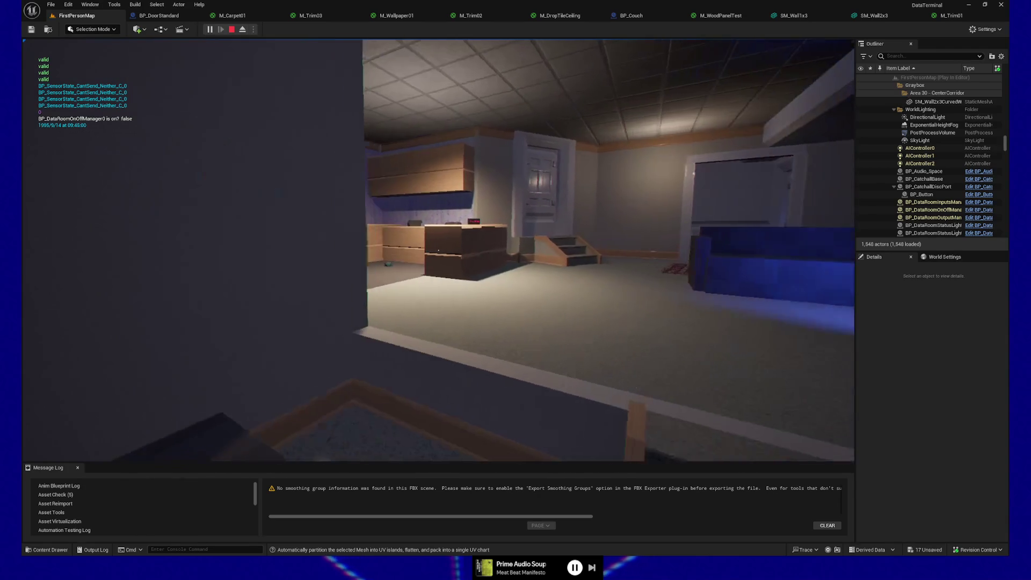
key(w)
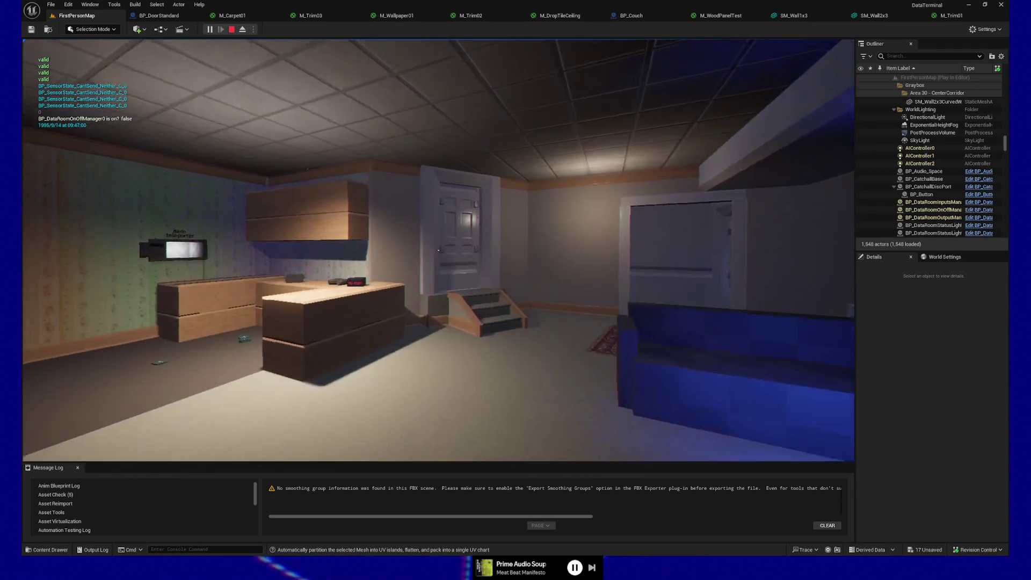
key(w)
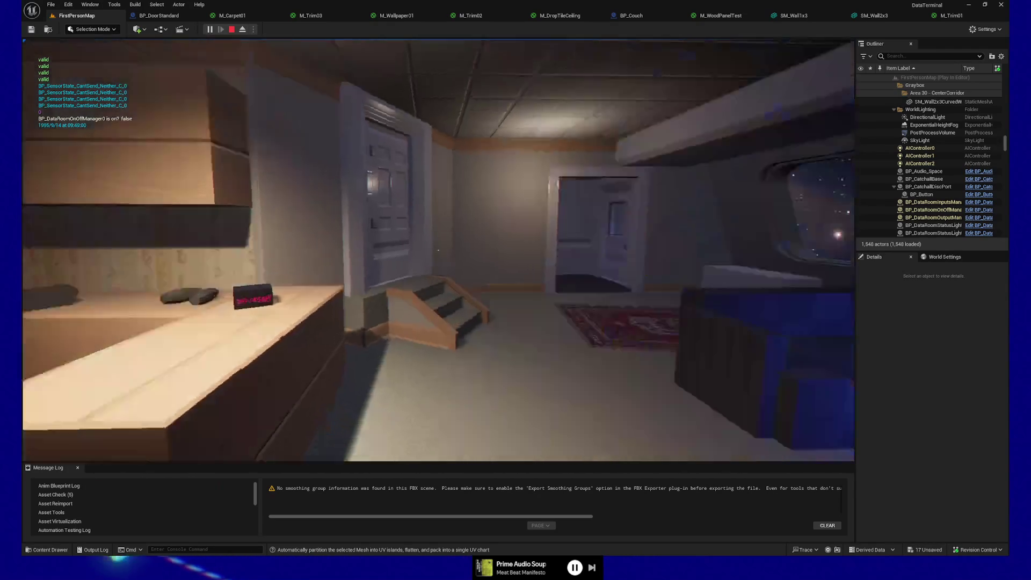
key(w)
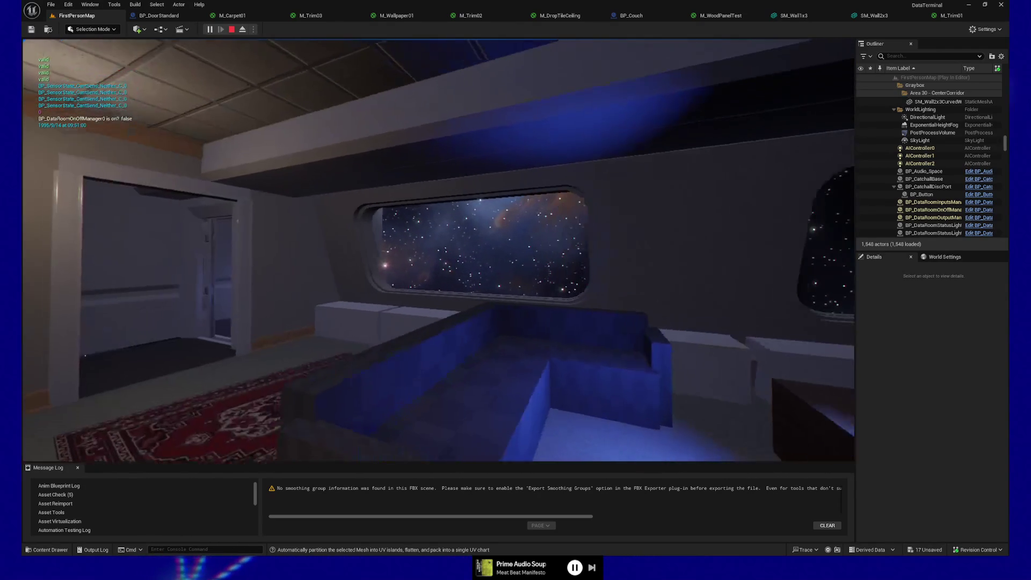
key(s)
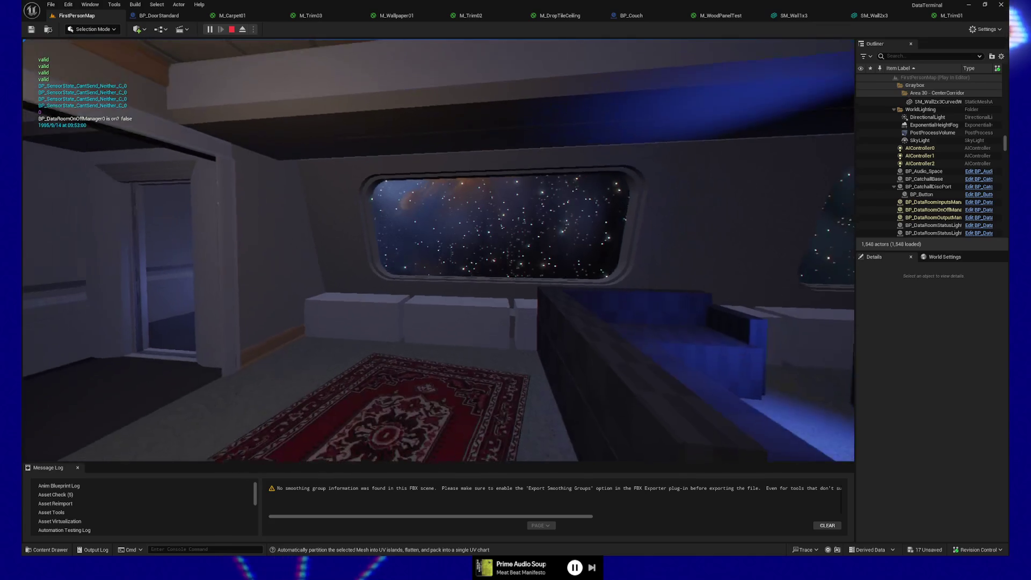
key(s)
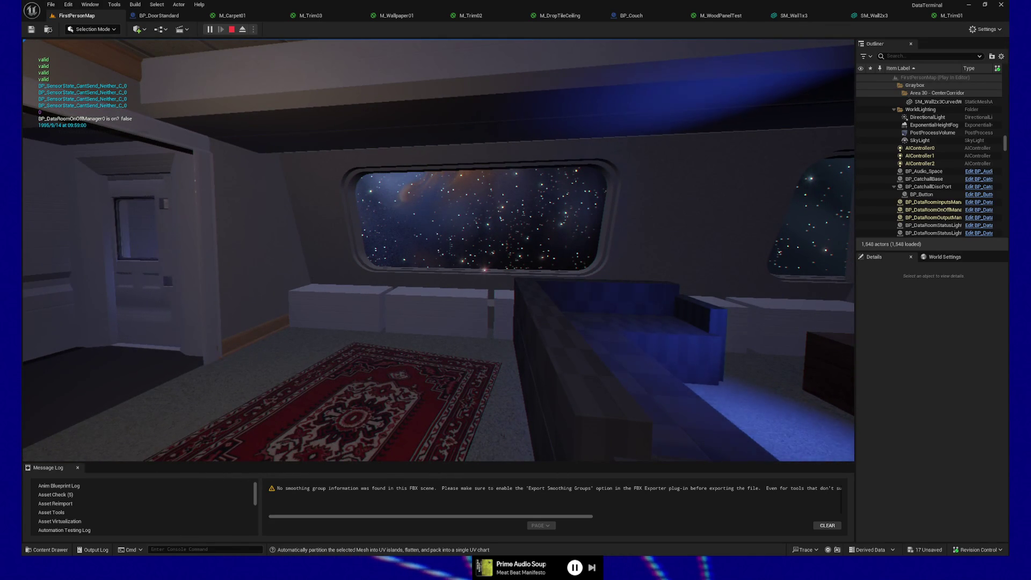
key(s)
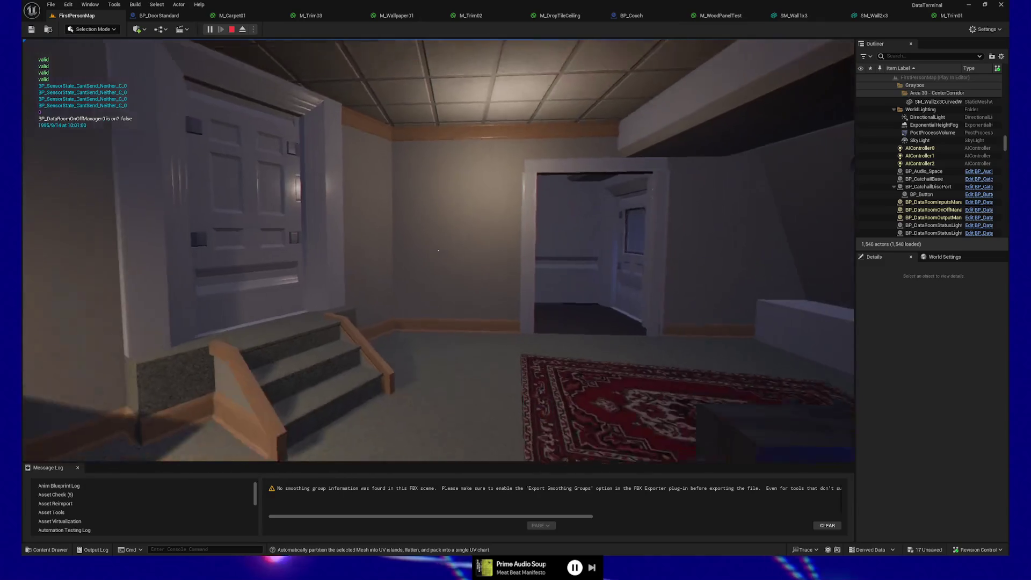
key(w)
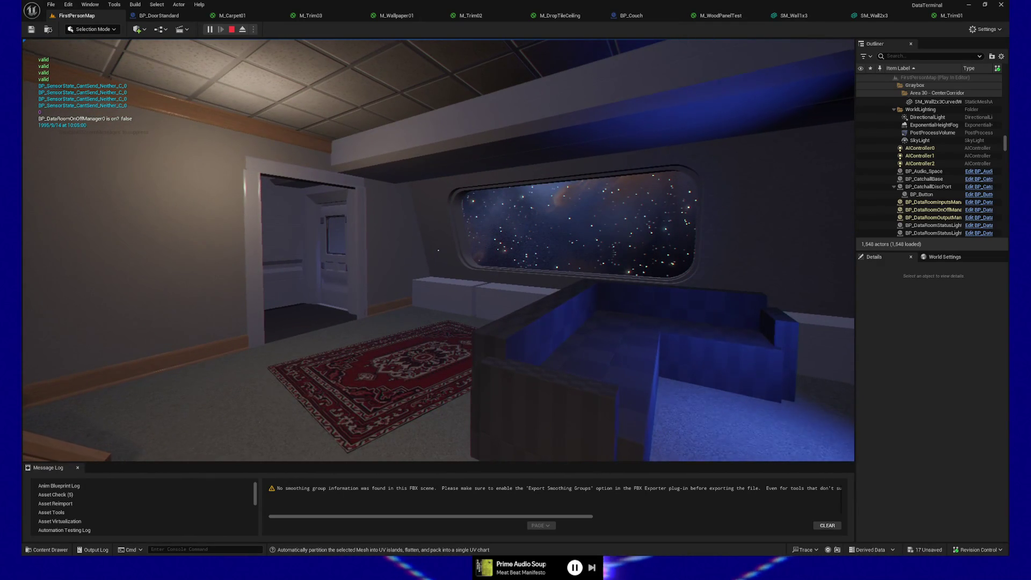
key(w)
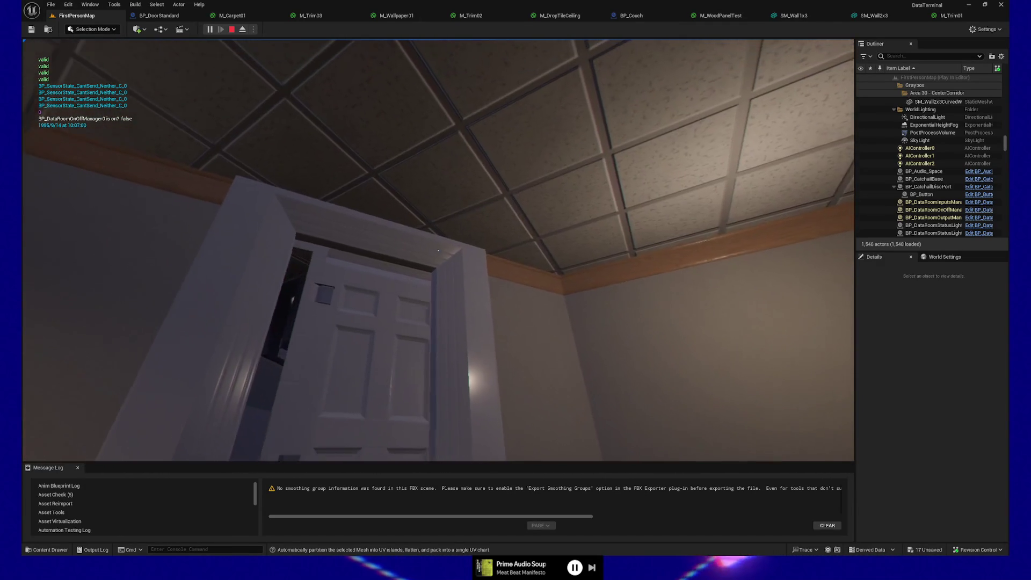
key(w)
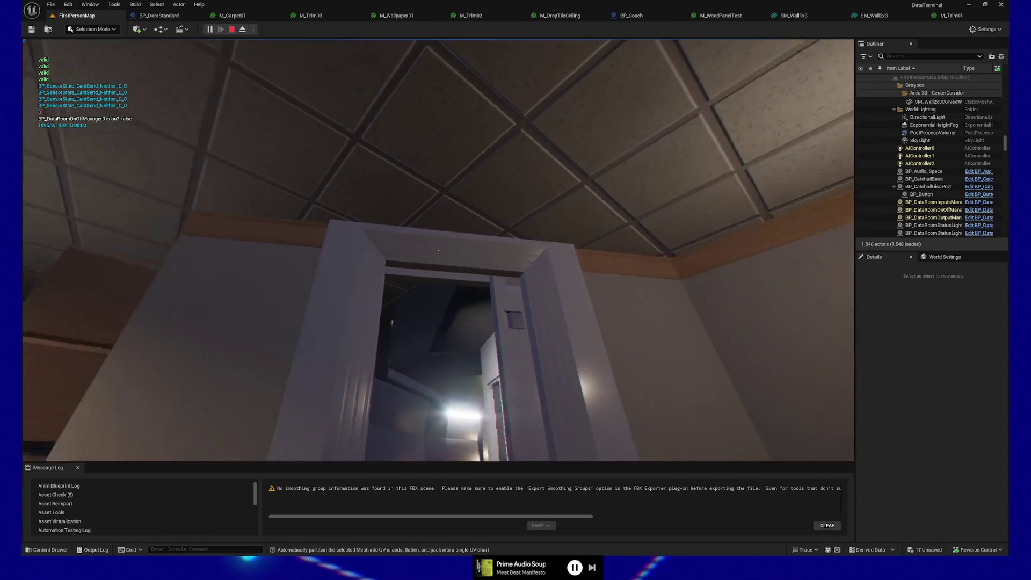
key(w)
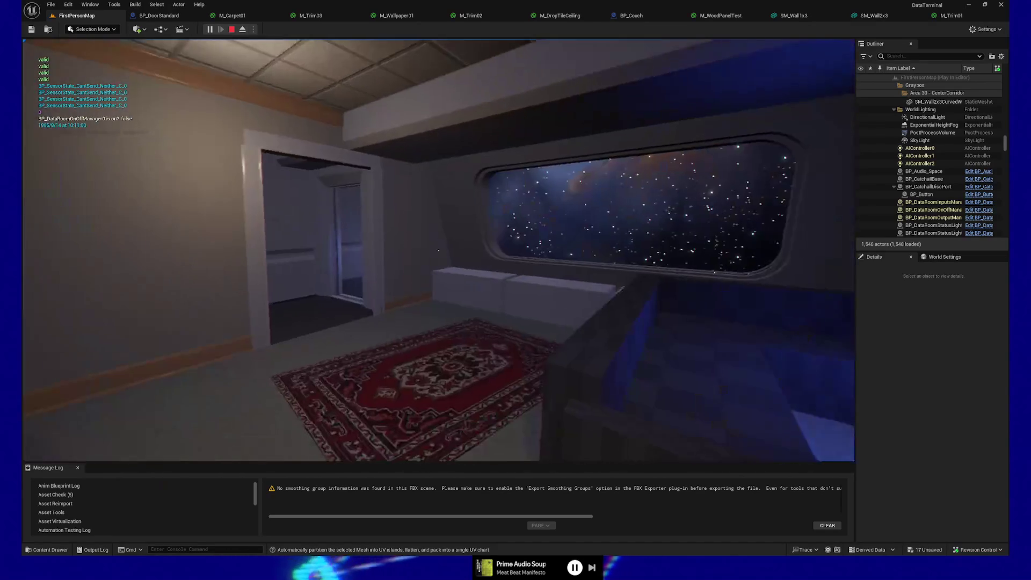
key(w)
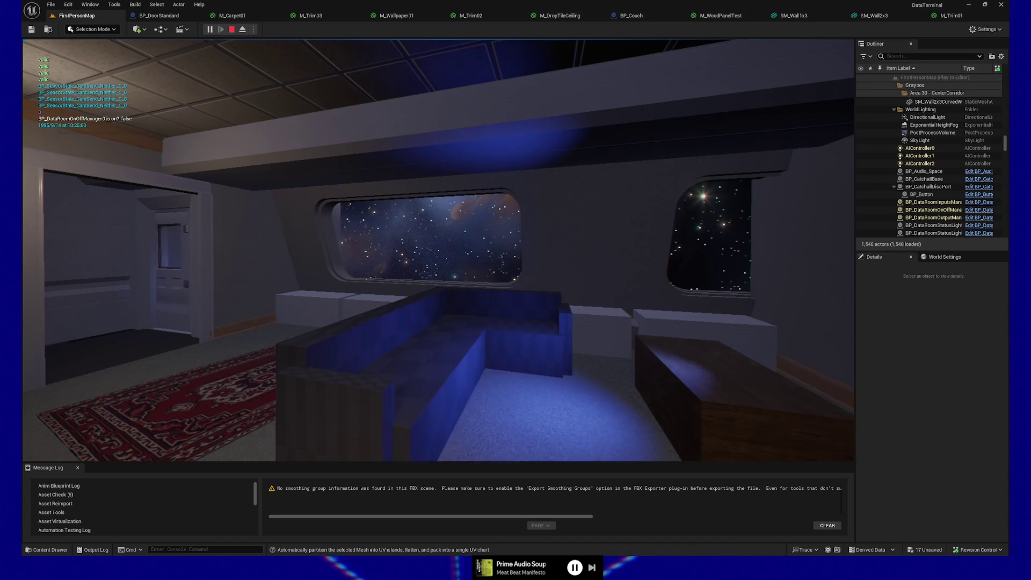
Step: Follow the corridor, slide open the hidden shelf panel with E, and approach the terminals
key(w)
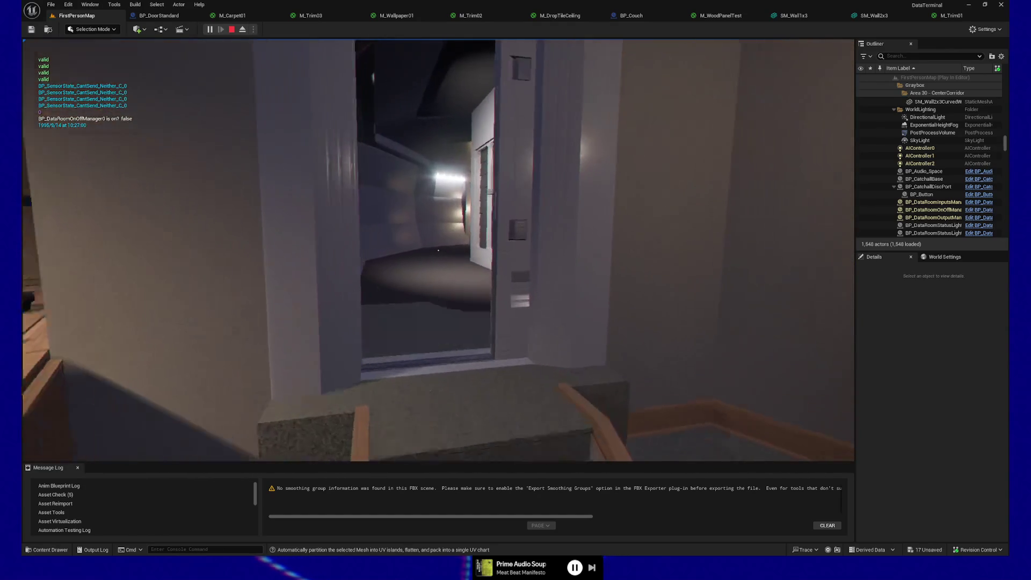
key(w)
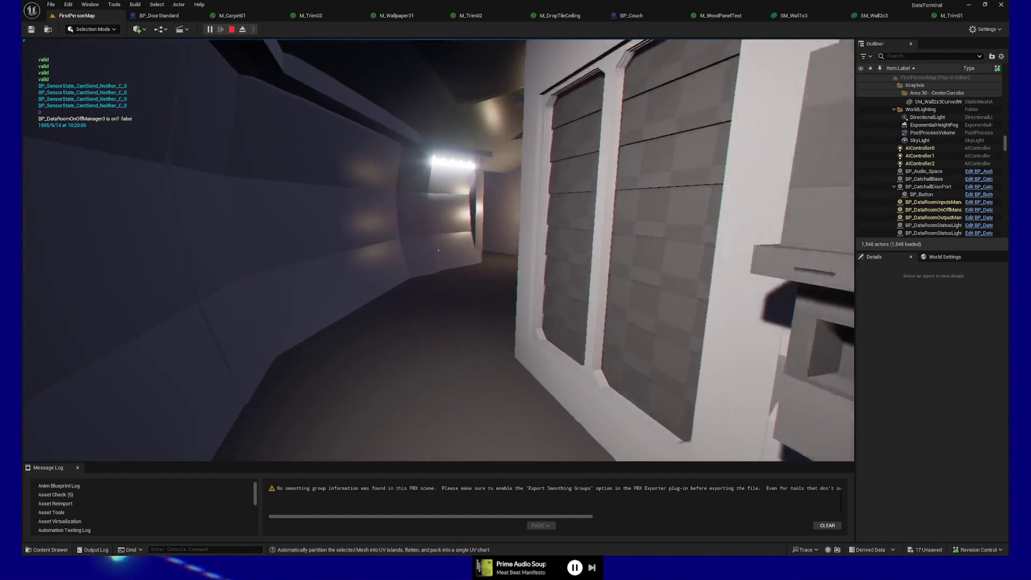
key(w)
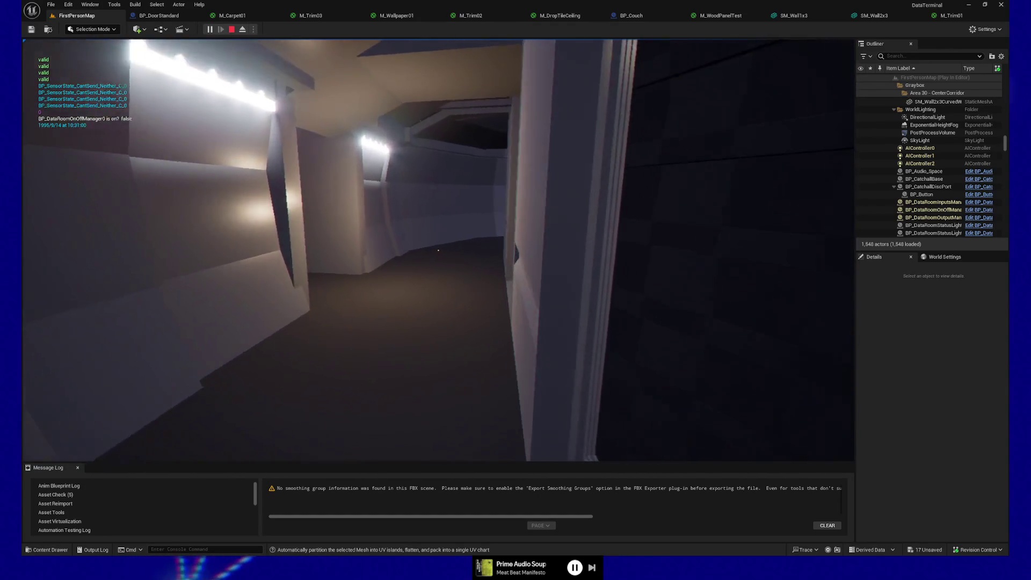
key(w)
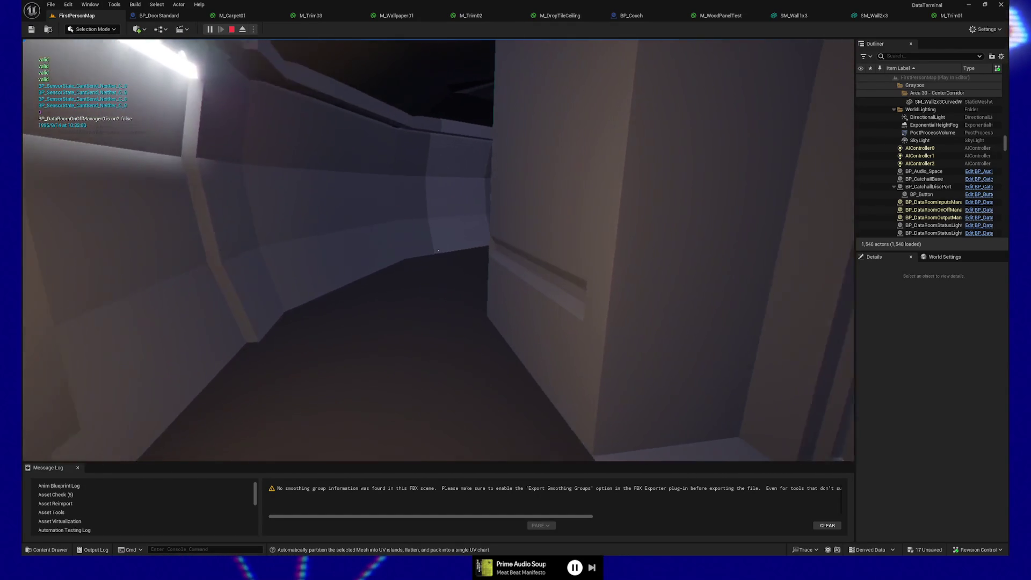
key(w)
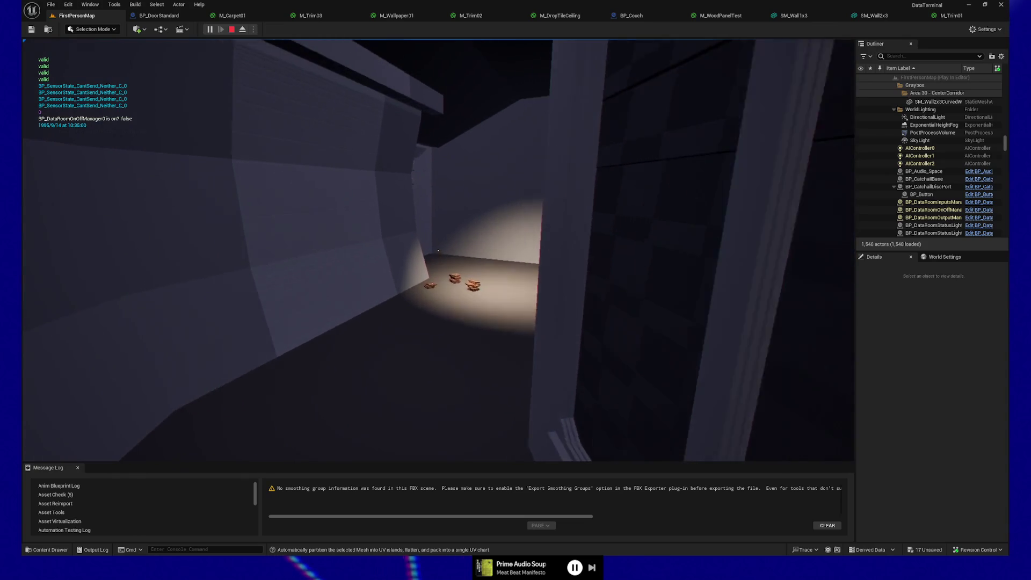
key(w)
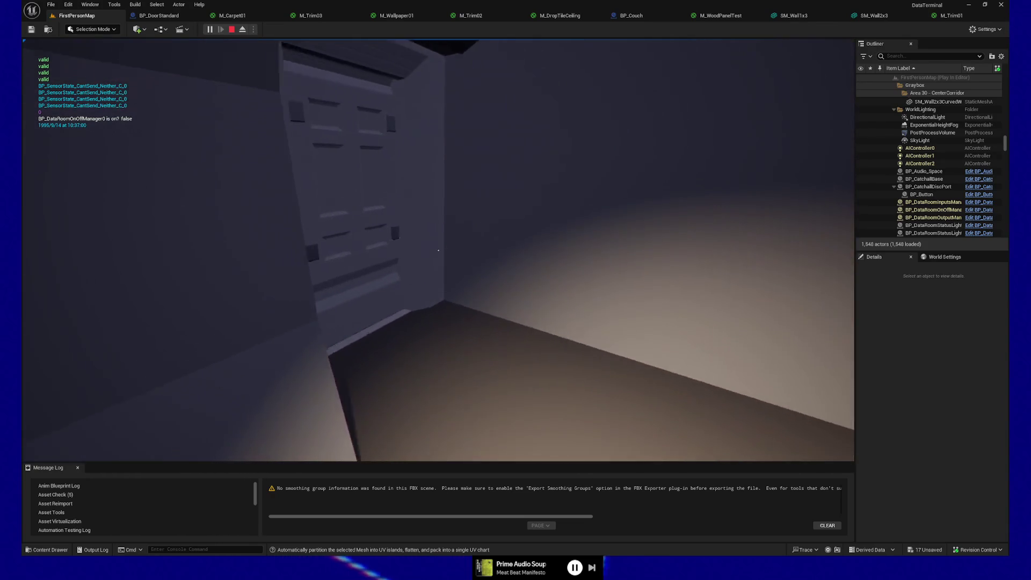
key(w)
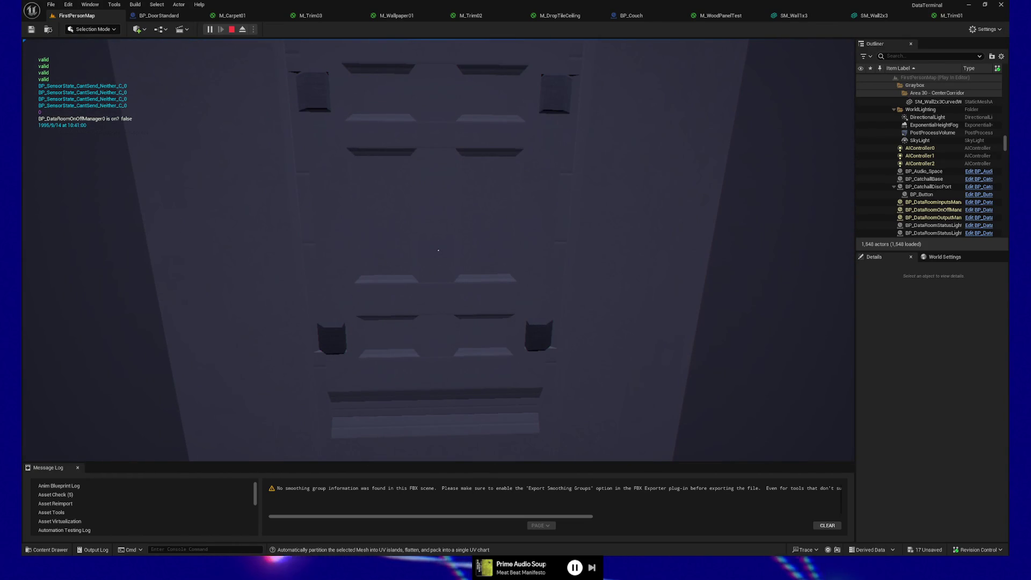
key(e)
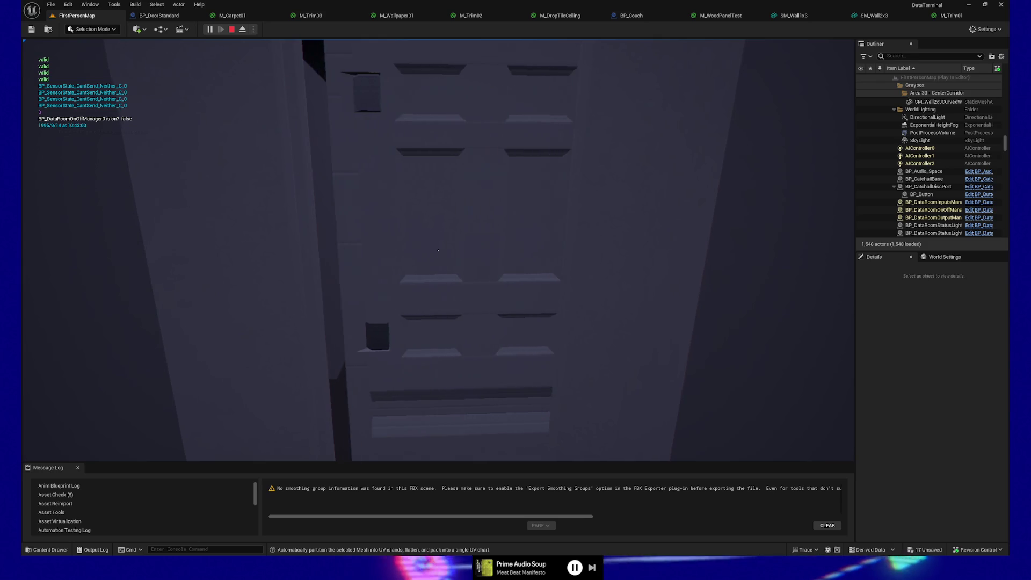
key(w)
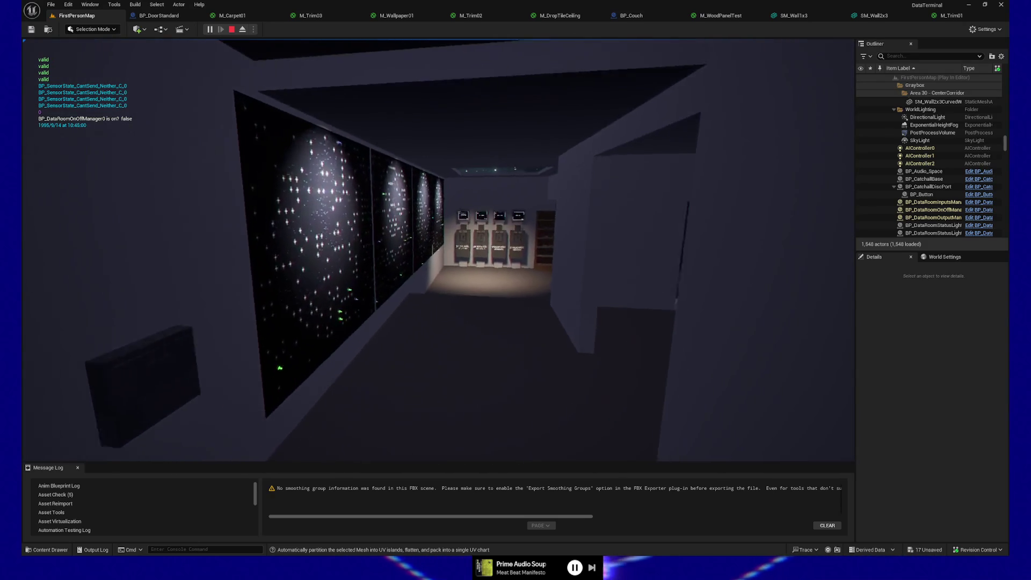
key(w)
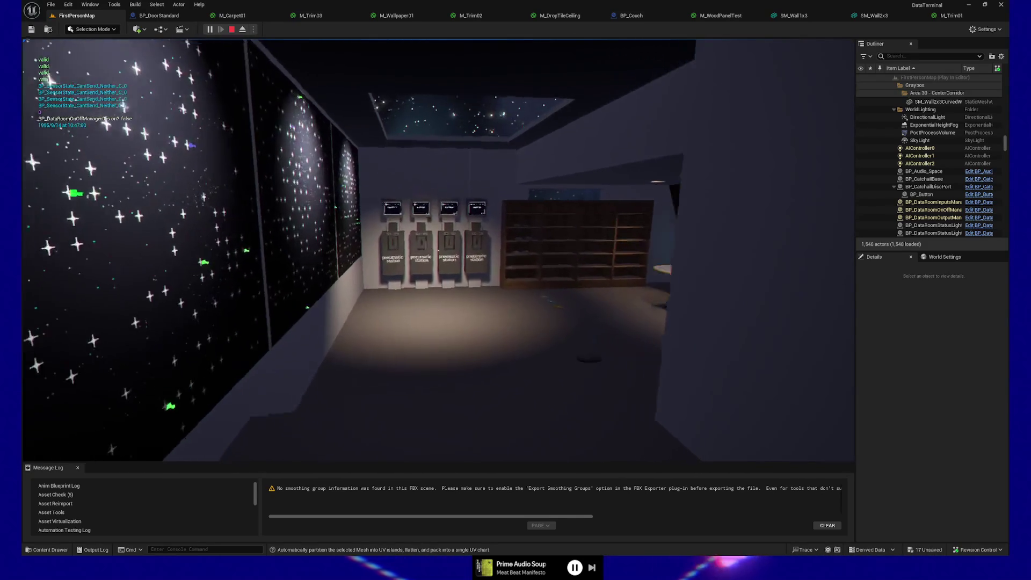
key(a)
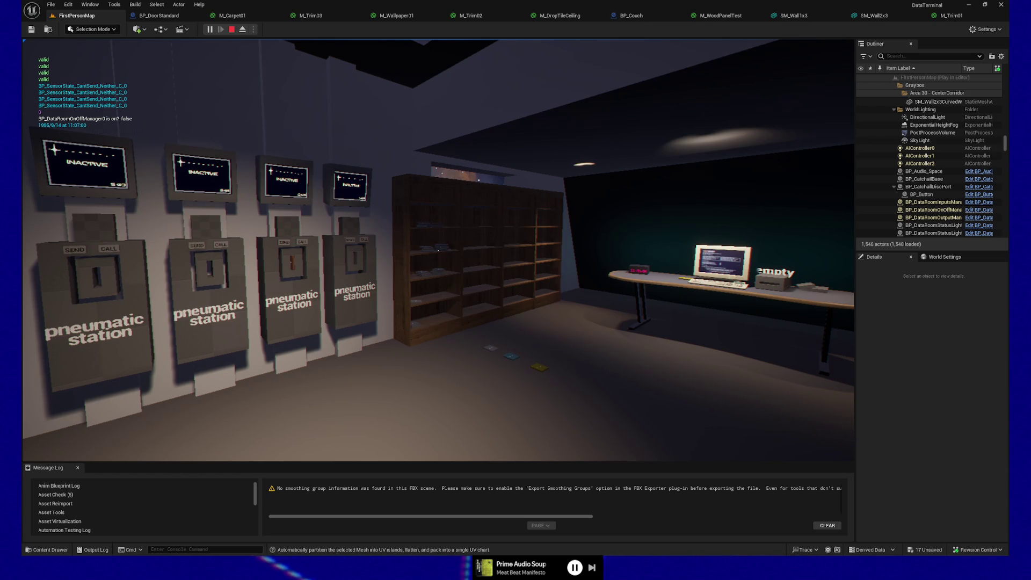
Step: Look around the pneumatic-station room, then quit the play session back to the editor
key(s)
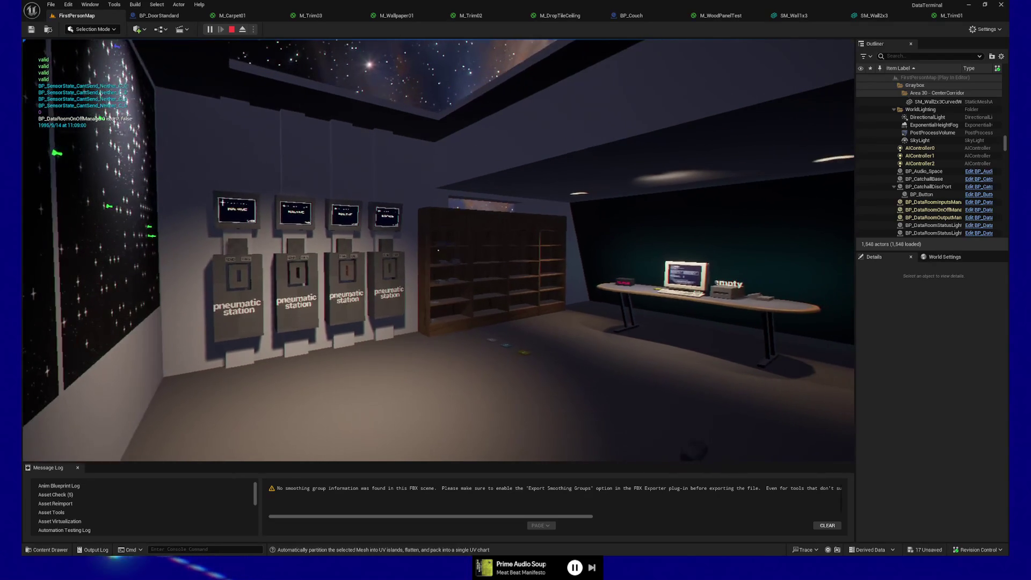
key(w)
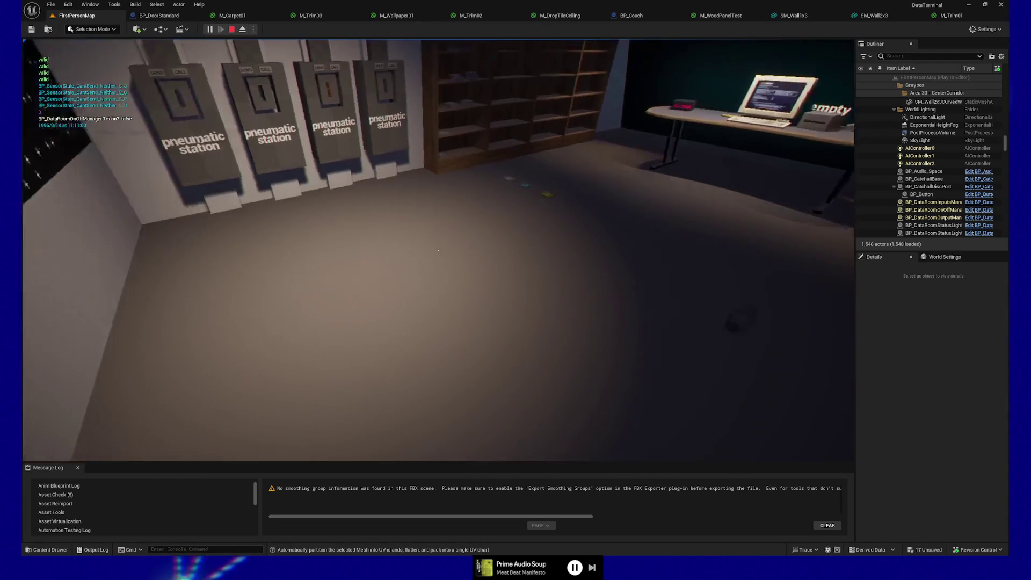
key(w)
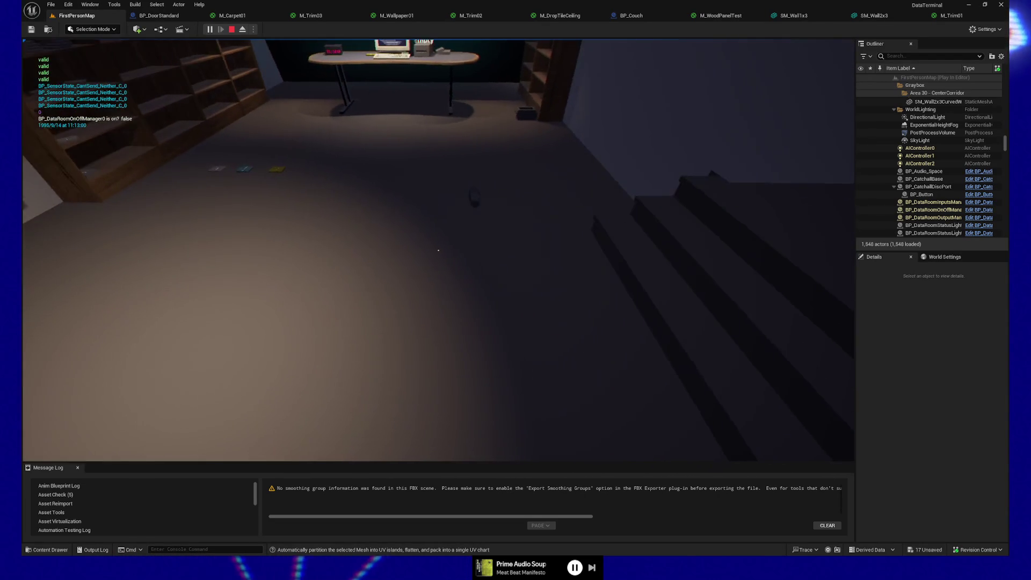
key(s)
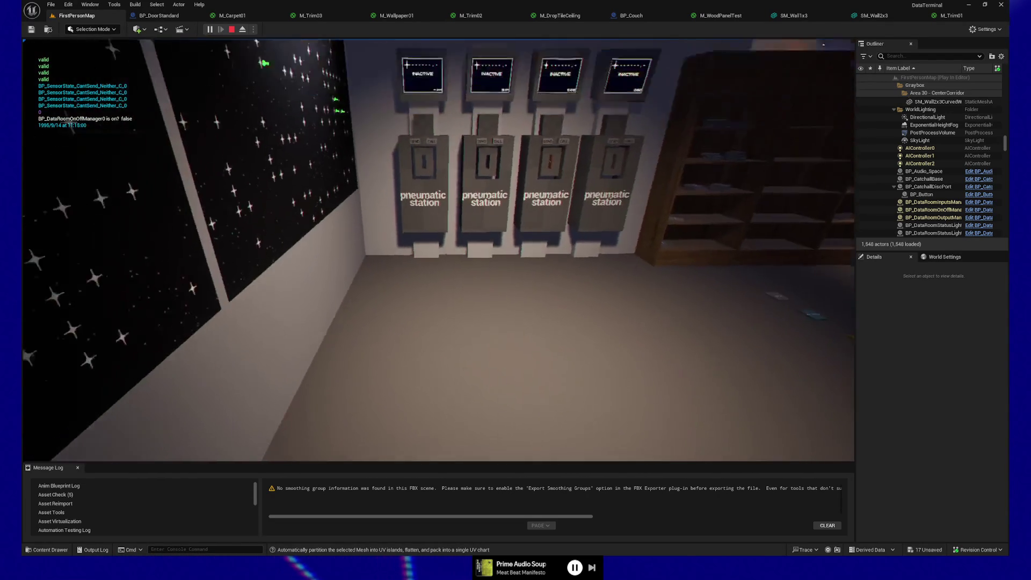
key(w)
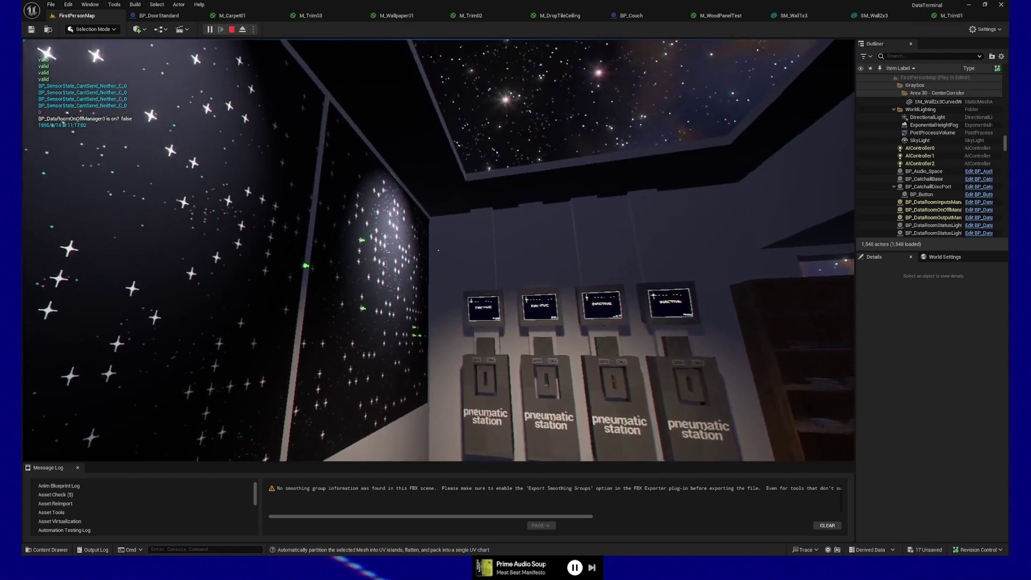
key(w)
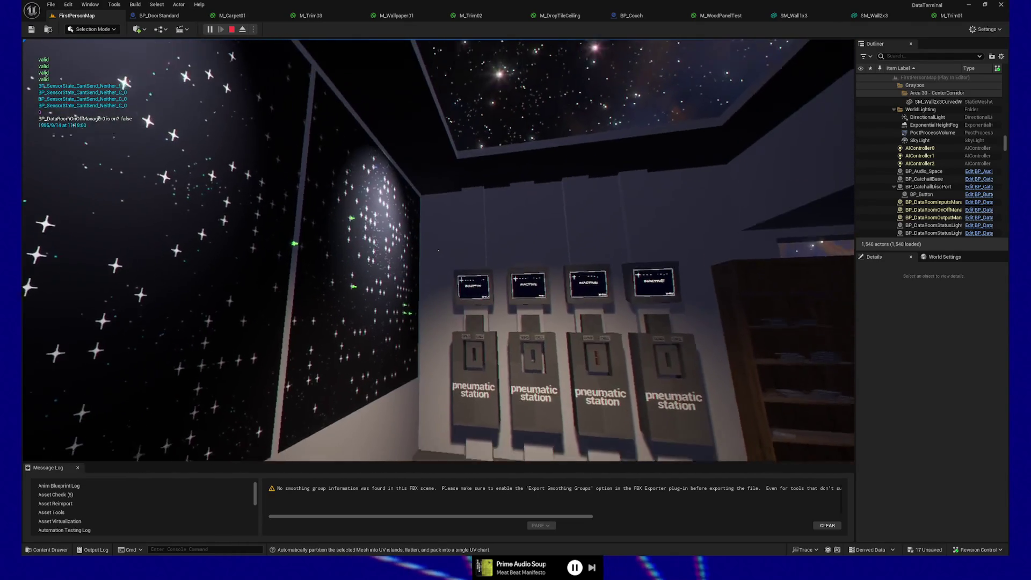
key(w)
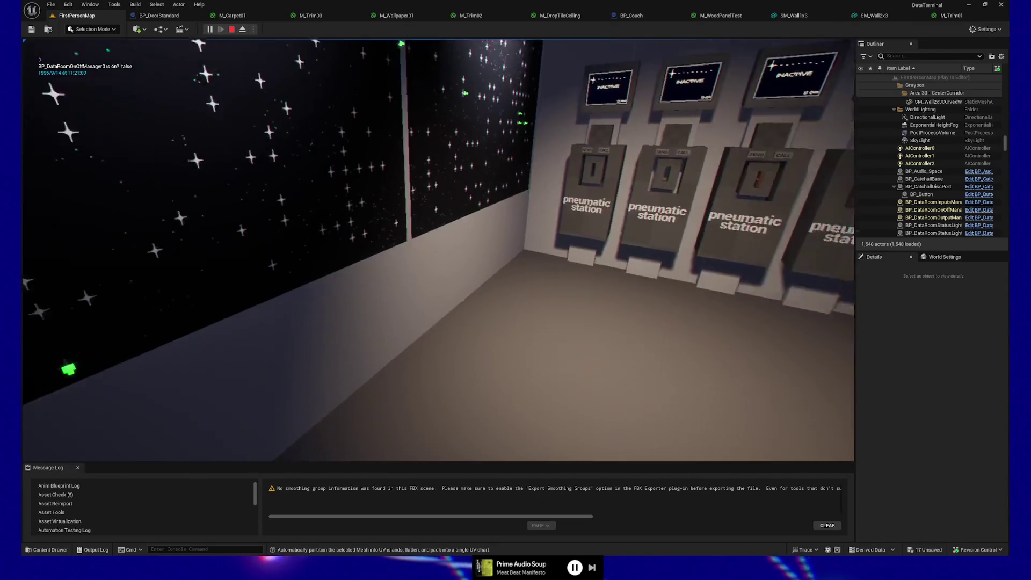
key(w)
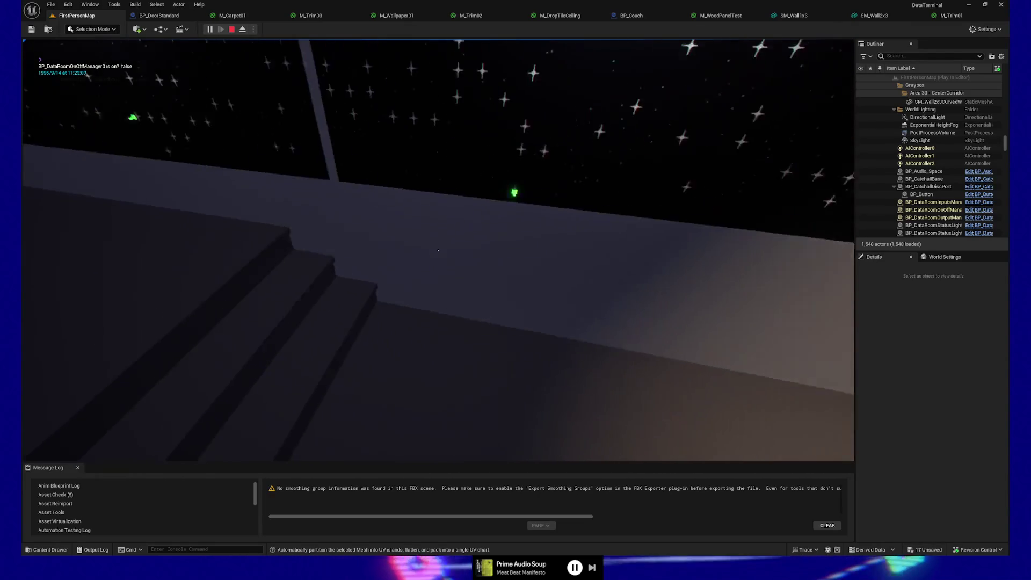
key(Escape)
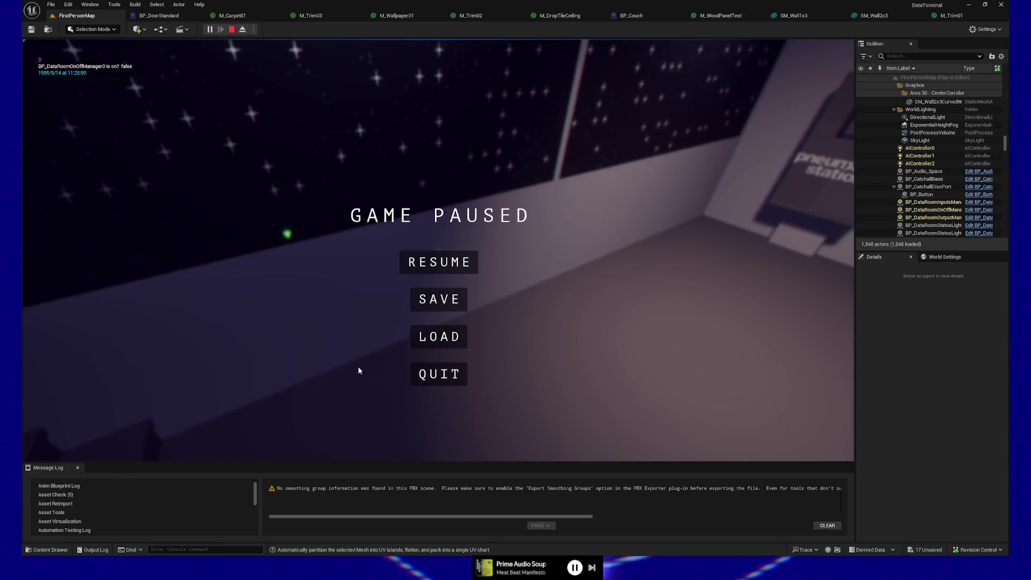
click(438, 369)
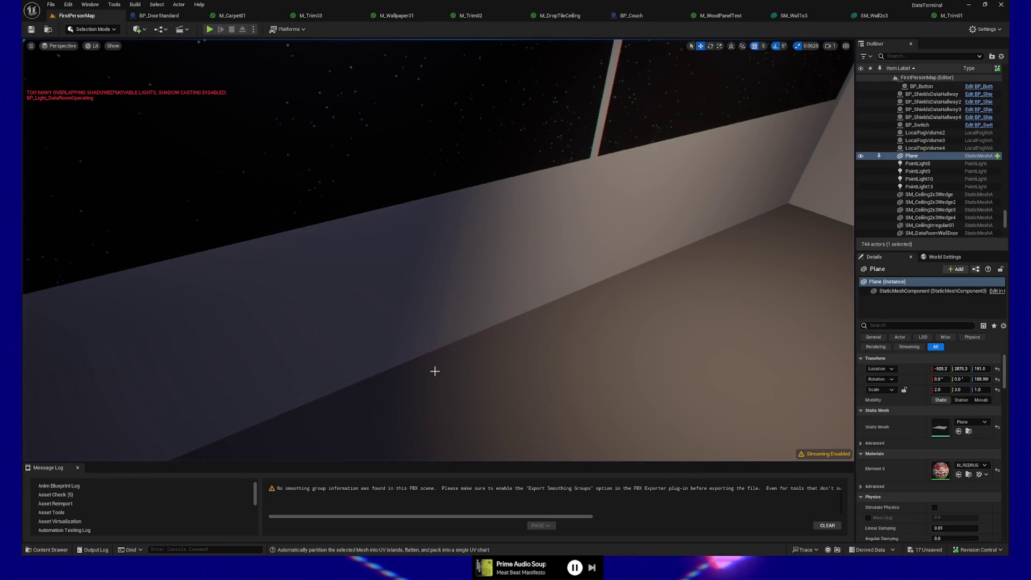
Step: Switch to the PureRef board and pan across the reference image clusters
key(alt+Tab)
scroll(420, 258, down, 8)
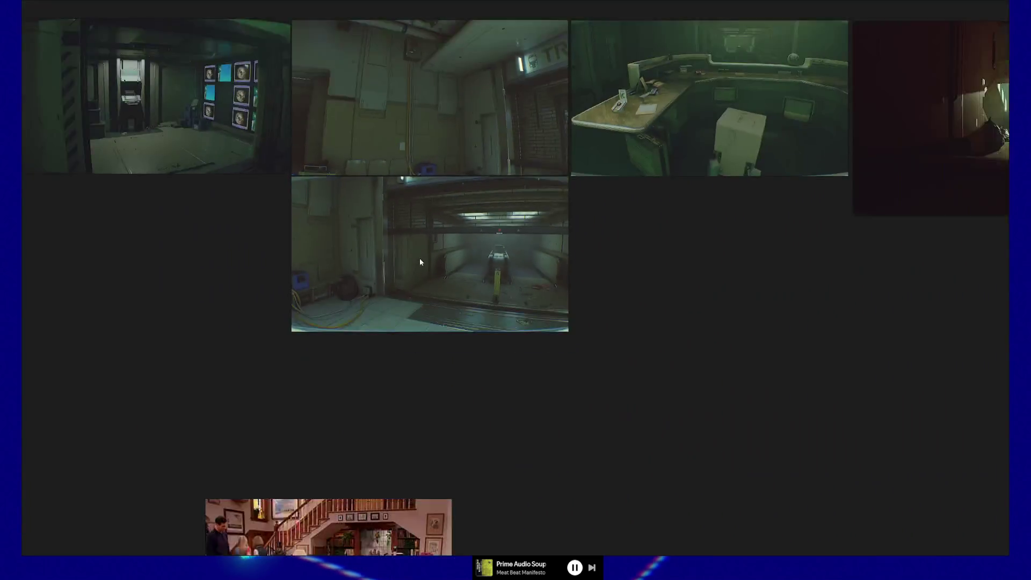
scroll(634, 296, up, 3)
scroll(624, 265, down, 5)
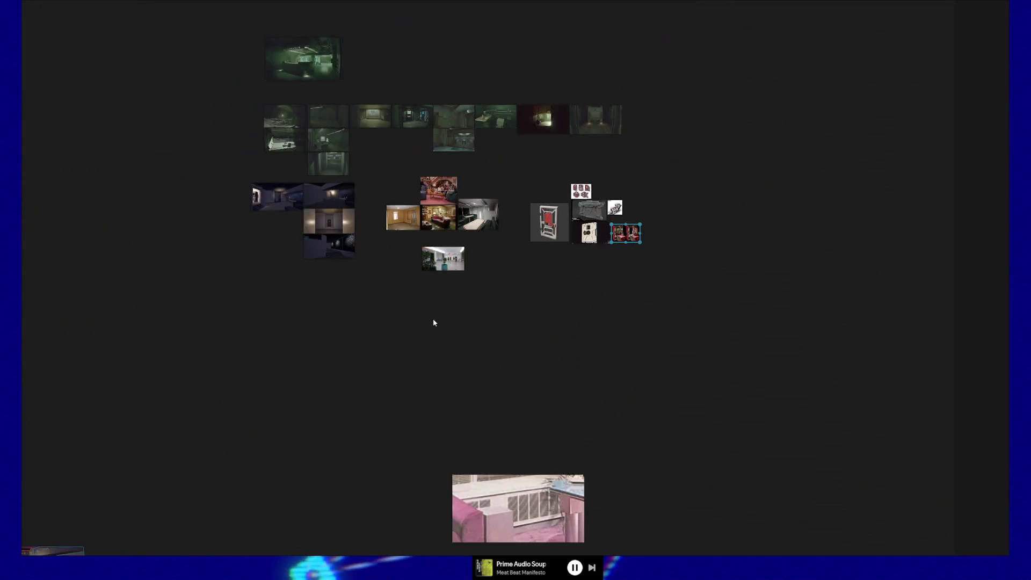
mouse_move(433, 323)
mouse_down()
mouse_move(384, 184)
mouse_move(732, 98)
mouse_move(1020, 370)
mouse_up()
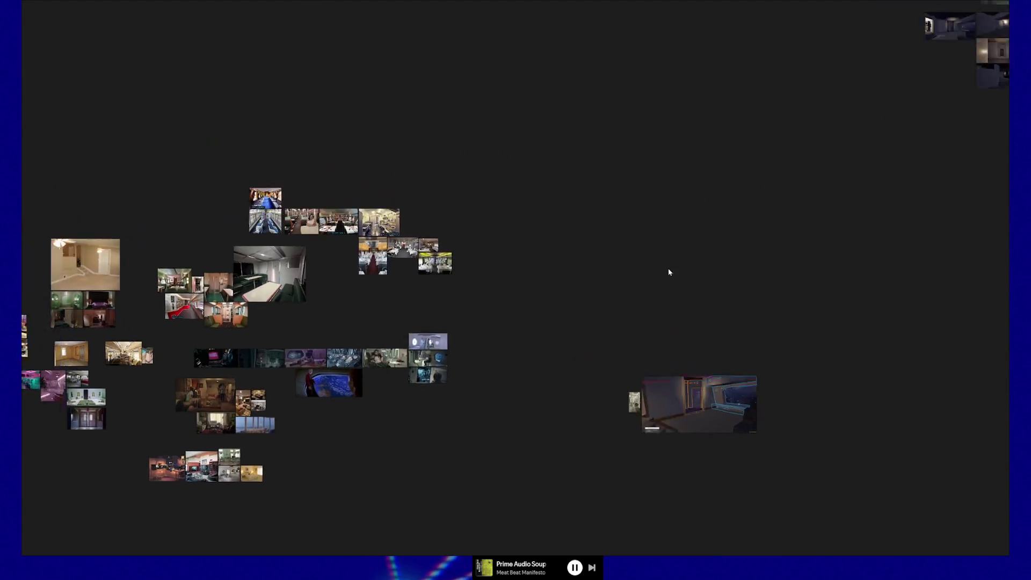
mouse_move(670, 272)
mouse_down()
mouse_move(879, 299)
mouse_move(741, 403)
mouse_up()
scroll(757, 386, down, 4)
scroll(405, 279, up, 2)
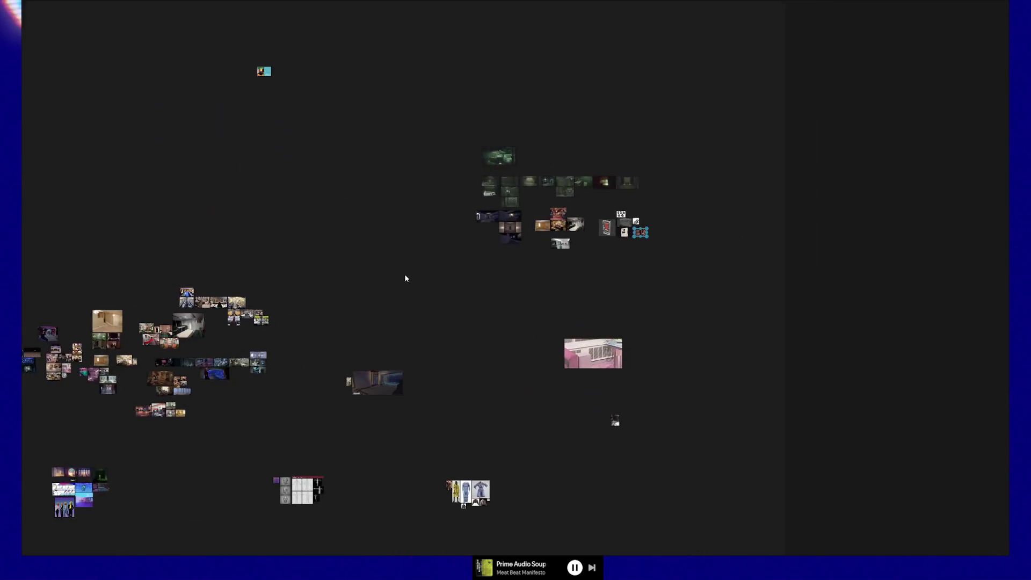
scroll(500, 310, up, 3)
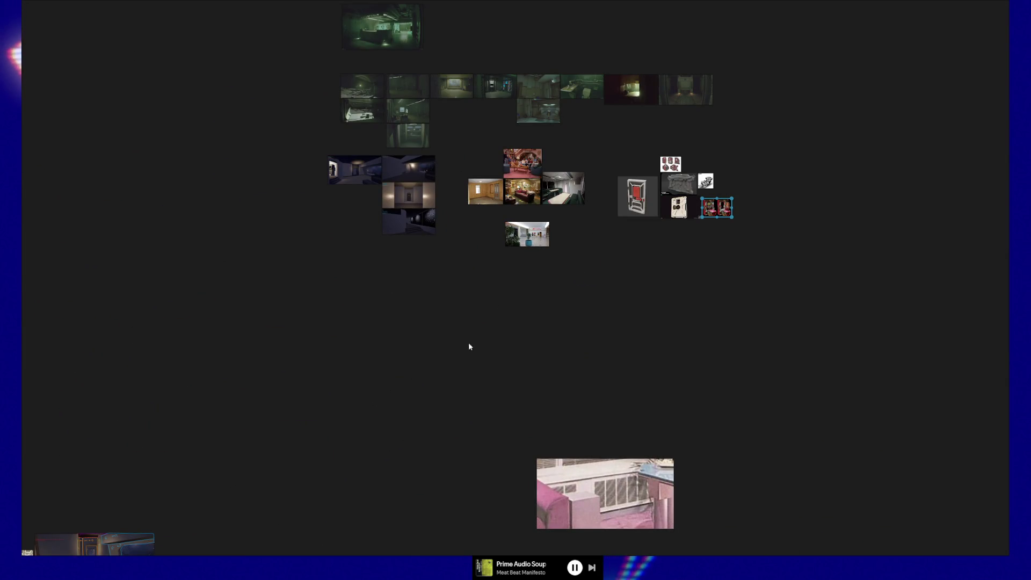
drag(470, 347, 498, 96)
scroll(435, 202, down, 2)
drag(435, 203, 774, 230)
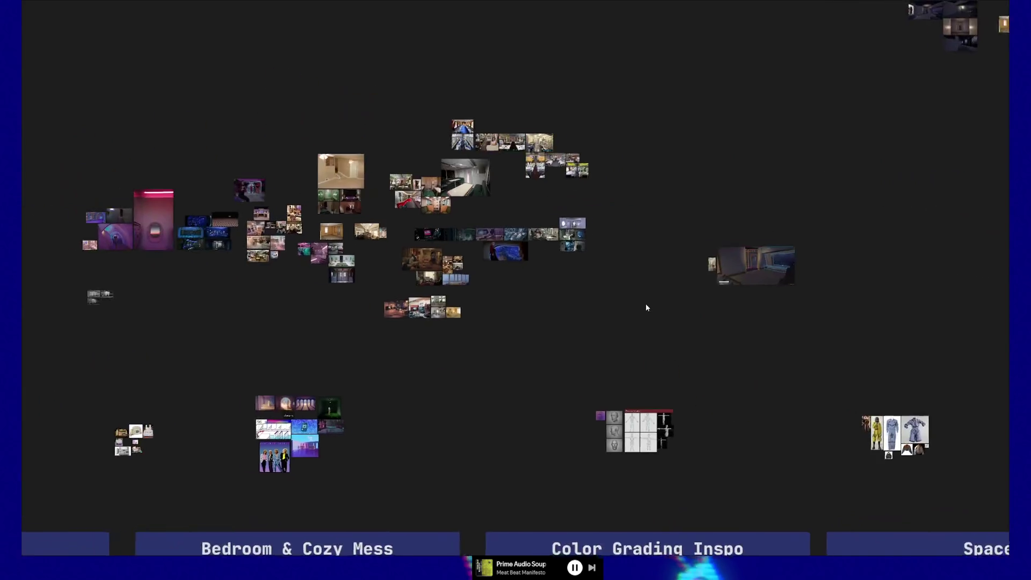
drag(700, 318, 761, 324)
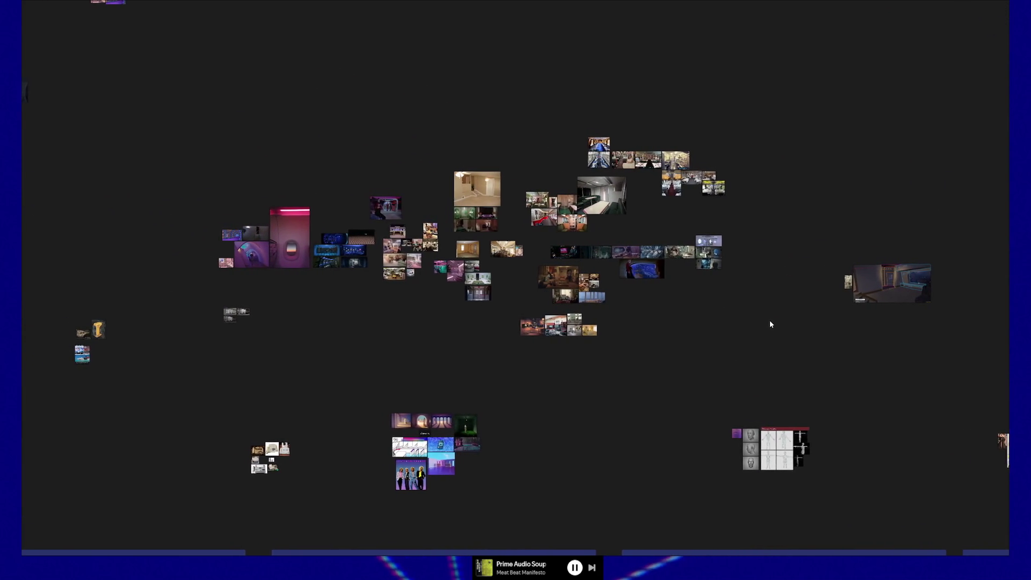
Step: Pan to the living-room and office clusters and zoom in on the pink cubicle photo
scroll(720, 257, up, 5)
scroll(702, 179, up, 10)
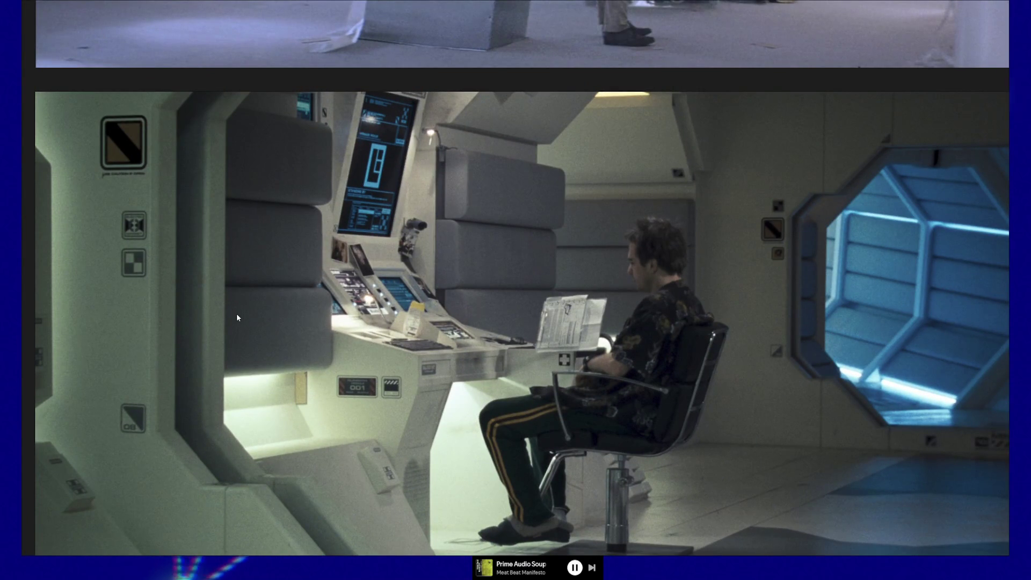
scroll(237, 317, down, 5)
scroll(552, 206, up, 3)
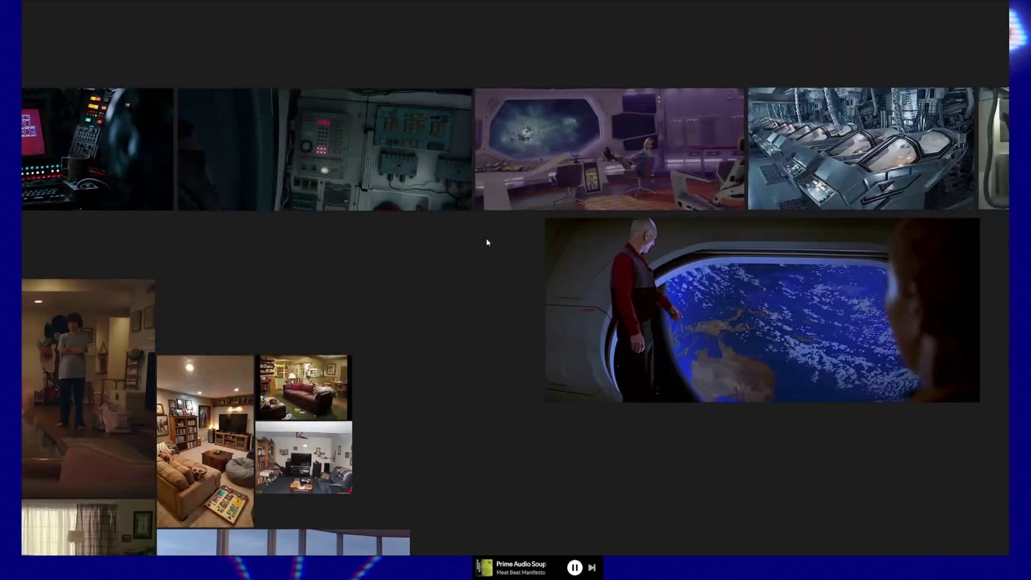
drag(487, 242, 734, 239)
mouse_move(391, 268)
mouse_down()
mouse_move(591, 94)
mouse_move(752, 11)
mouse_move(737, 3)
mouse_up()
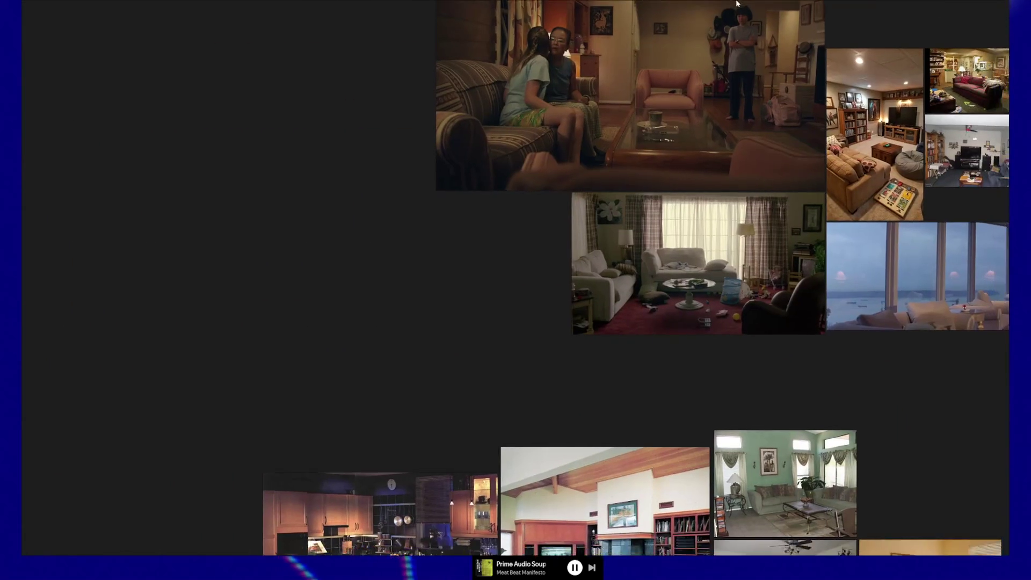
scroll(677, 153, down, 5)
mouse_move(597, 130)
mouse_down()
mouse_move(639, 243)
mouse_move(701, 285)
mouse_up()
scroll(244, 287, up, 2)
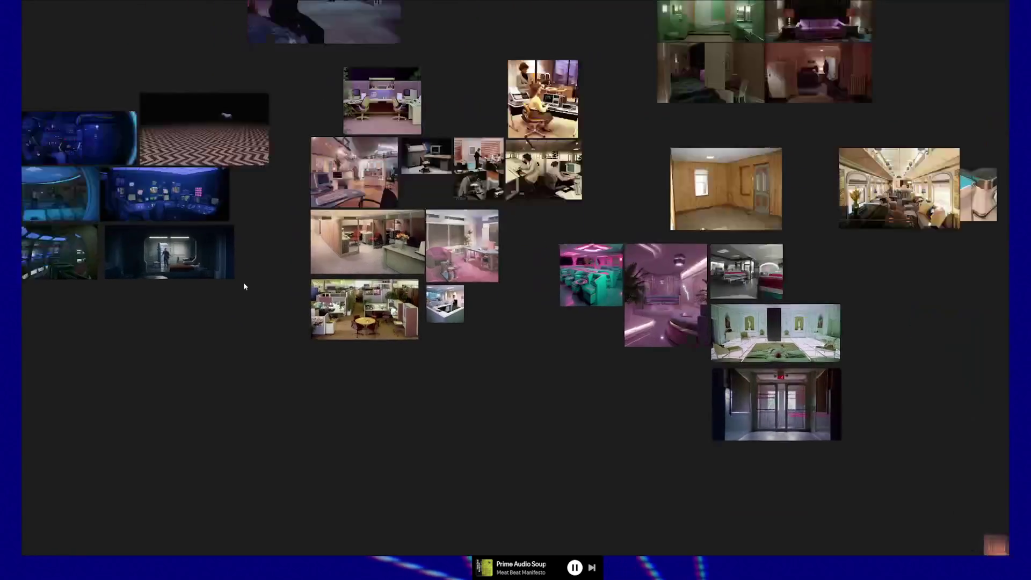
scroll(244, 286, up, 10)
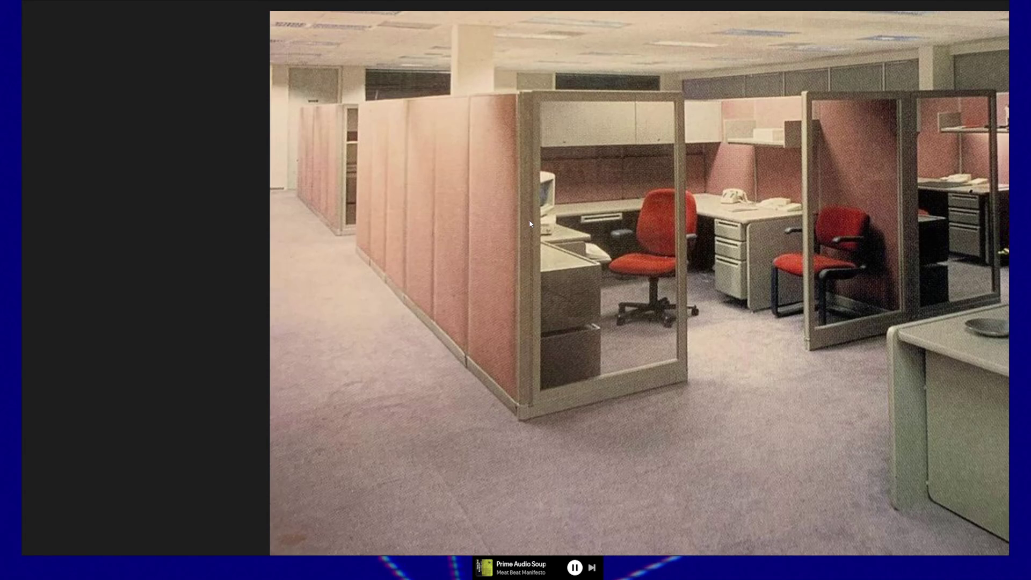
Step: Zoom back out of the pink office cubicle photo on the PureRef board
mouse_move(715, 6)
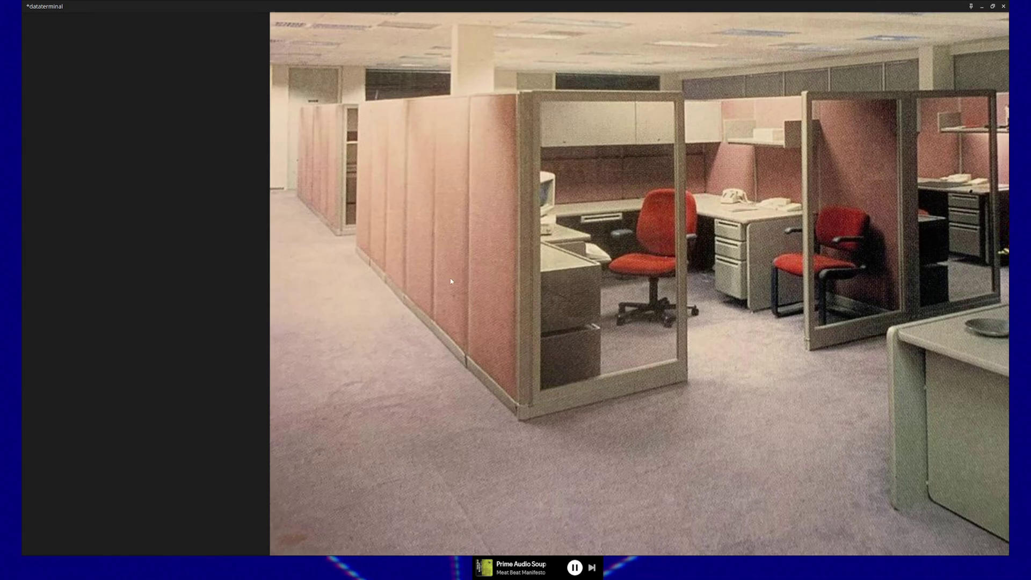
scroll(451, 281, down, 10)
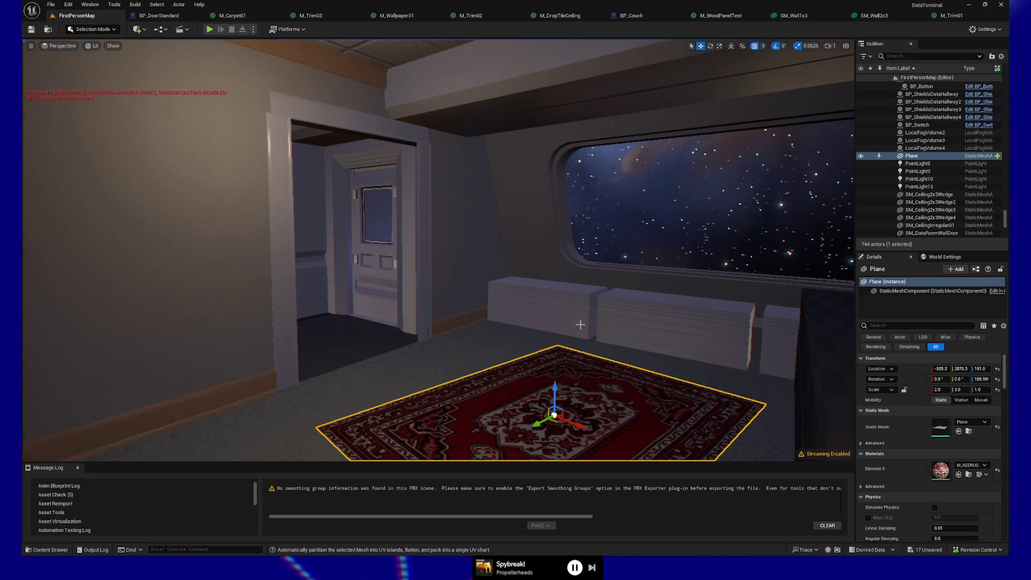
Step: Move the viewport closer to the doorway where the rug will lie
mouse_move(582, 326)
mouse_down()
mouse_move(537, 301)
mouse_move(582, 326)
mouse_up()
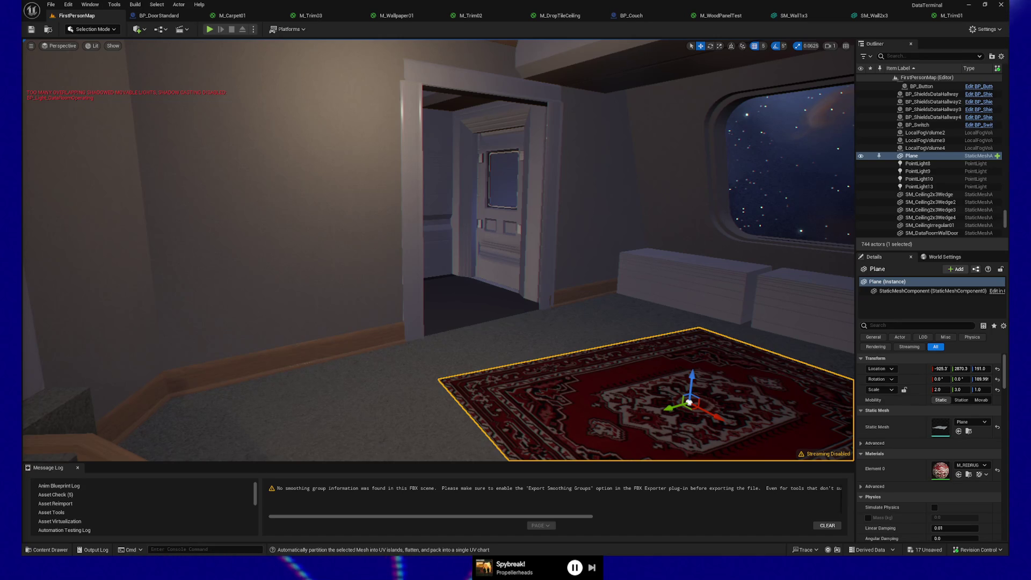
mouse_move(531, 216)
mouse_down()
mouse_move(585, 208)
mouse_move(503, 299)
mouse_up()
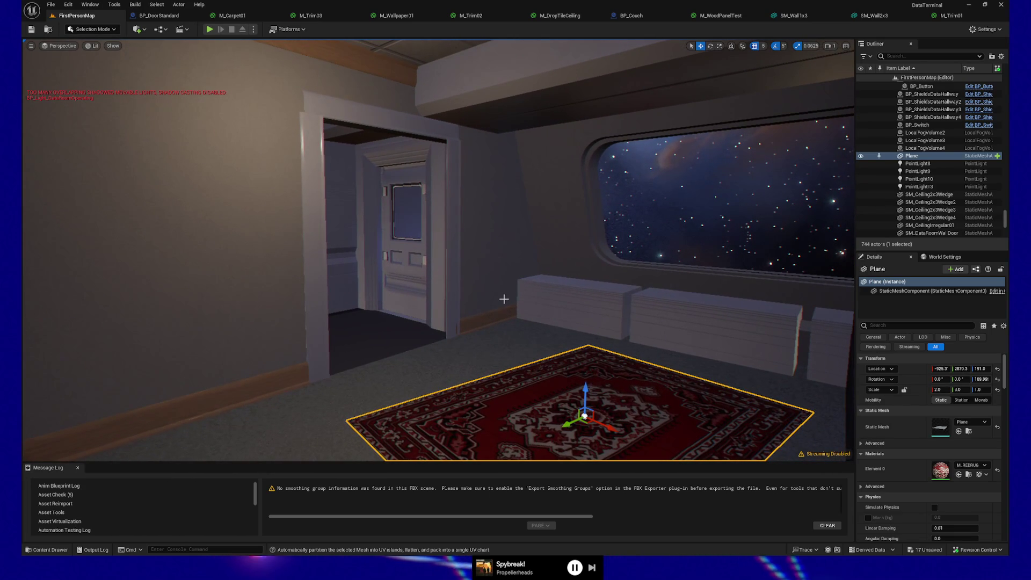